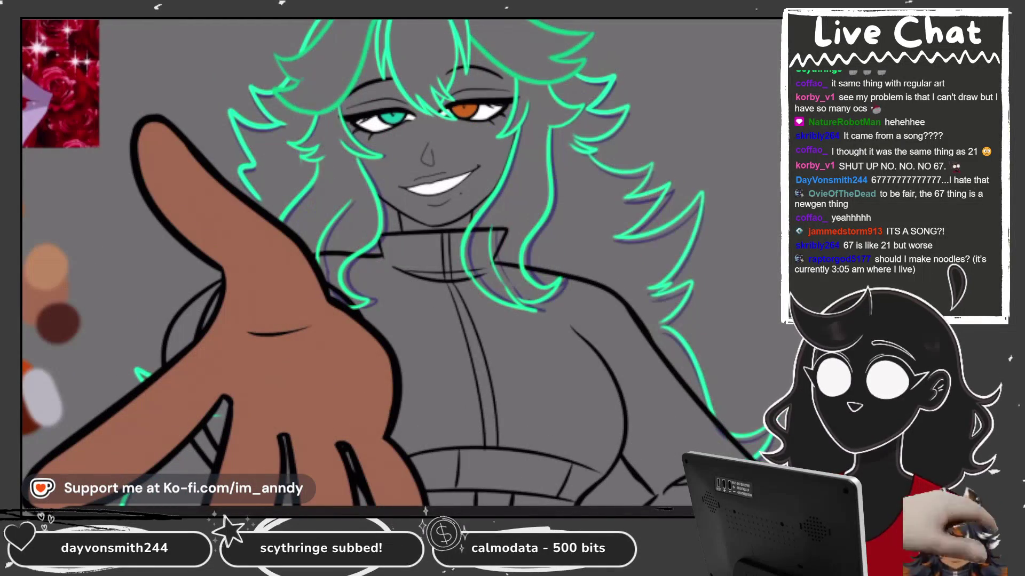
Check the Inserted Image layers and Layer 47, ending on the teal hair outline layer.
{"action": "left_click", "coordinate": [733, 372]}
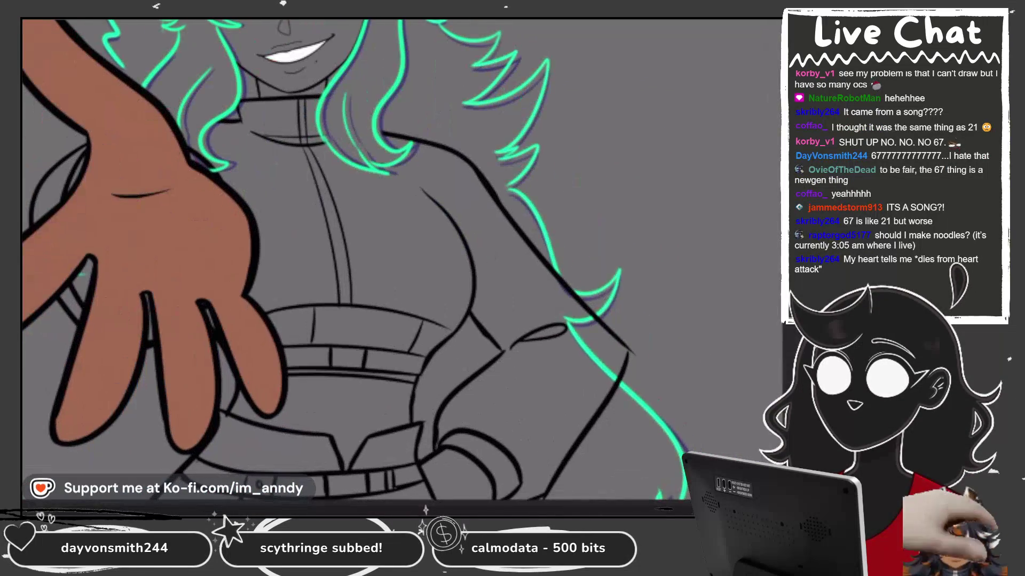
{"action": "left_click", "coordinate": [733, 339]}
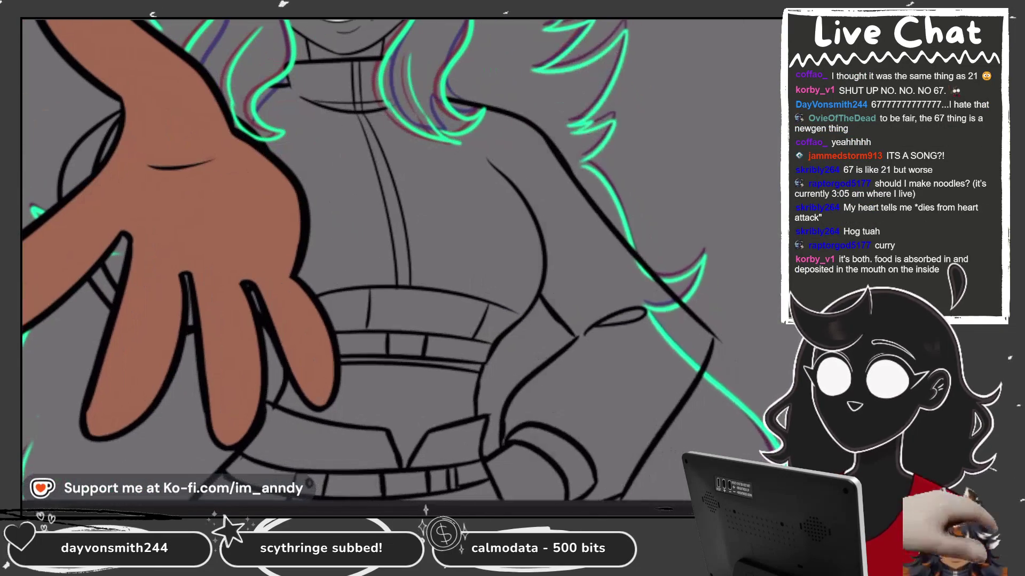
{"action": "left_click", "coordinate": [694, 421]}
{"action": "left_click", "coordinate": [693, 405]}
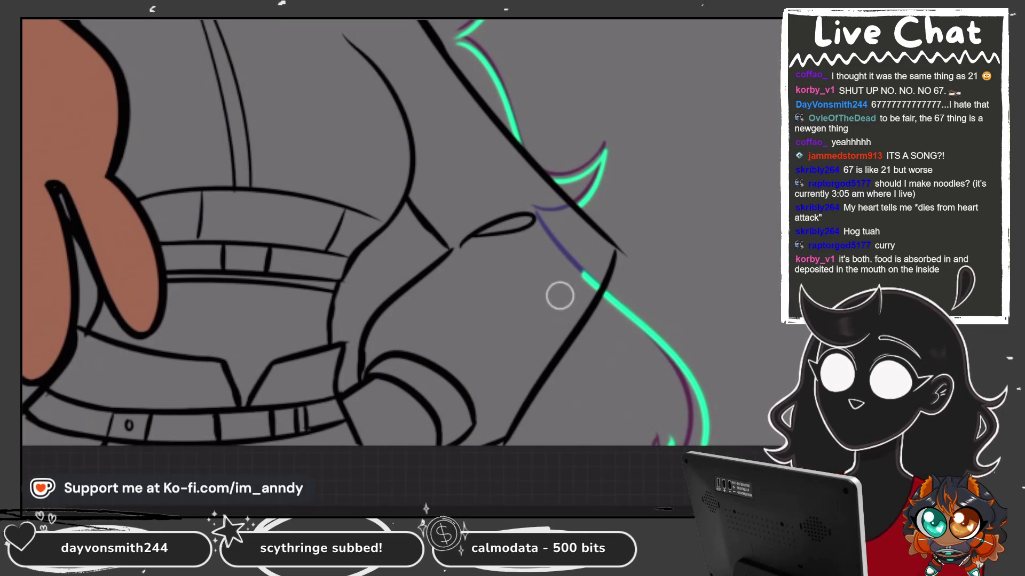
{"action": "scroll", "coordinate": [573, 312], "scroll_direction": "down", "scroll_amount": 5}
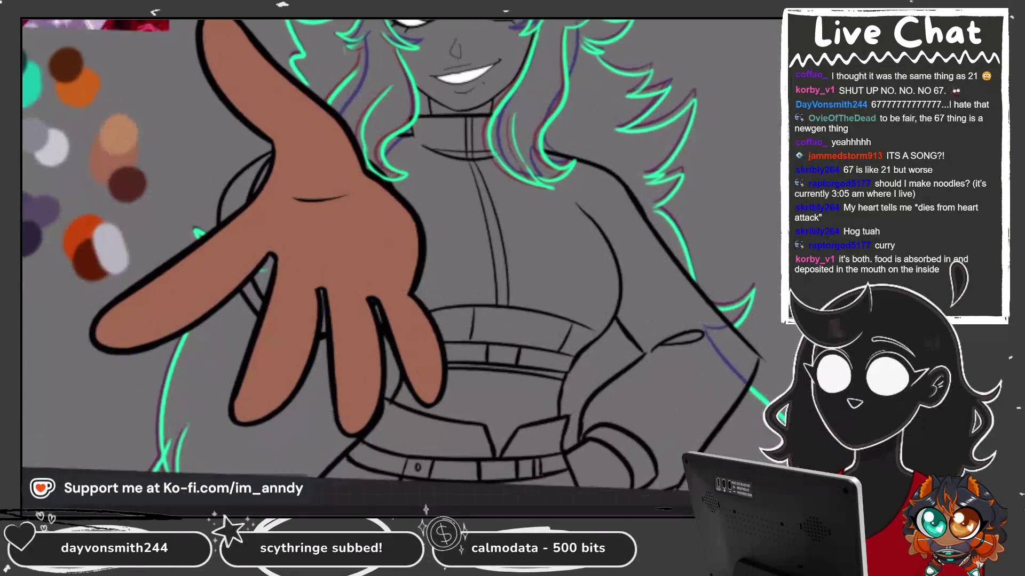
{"action": "scroll", "coordinate": [236, 227], "scroll_direction": "up", "scroll_amount": 5}
Make Layer 47 the active layer.
{"action": "scroll", "coordinate": [293, 114], "scroll_direction": "up", "scroll_amount": 2}
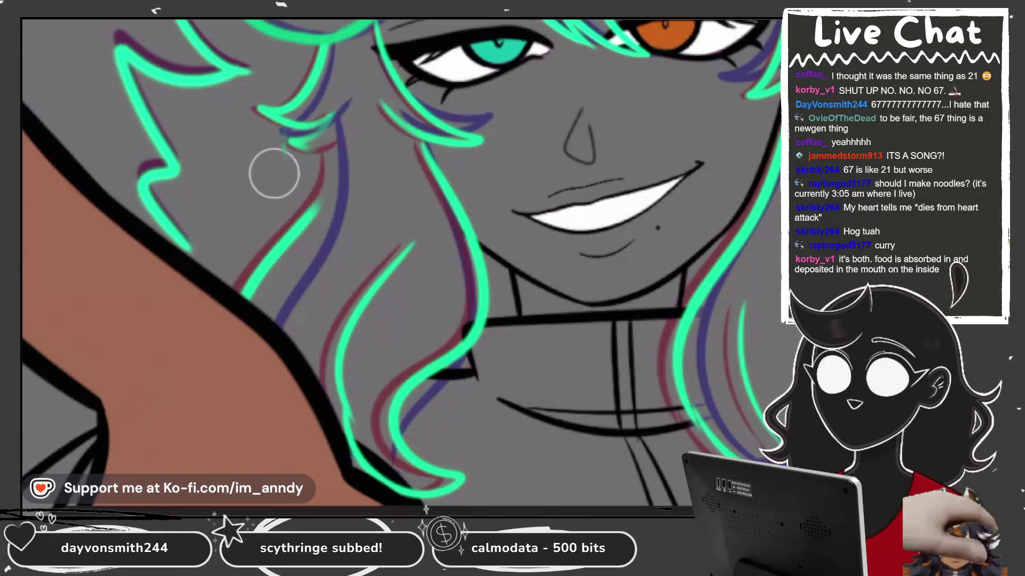
{"action": "key", "text": "l"}
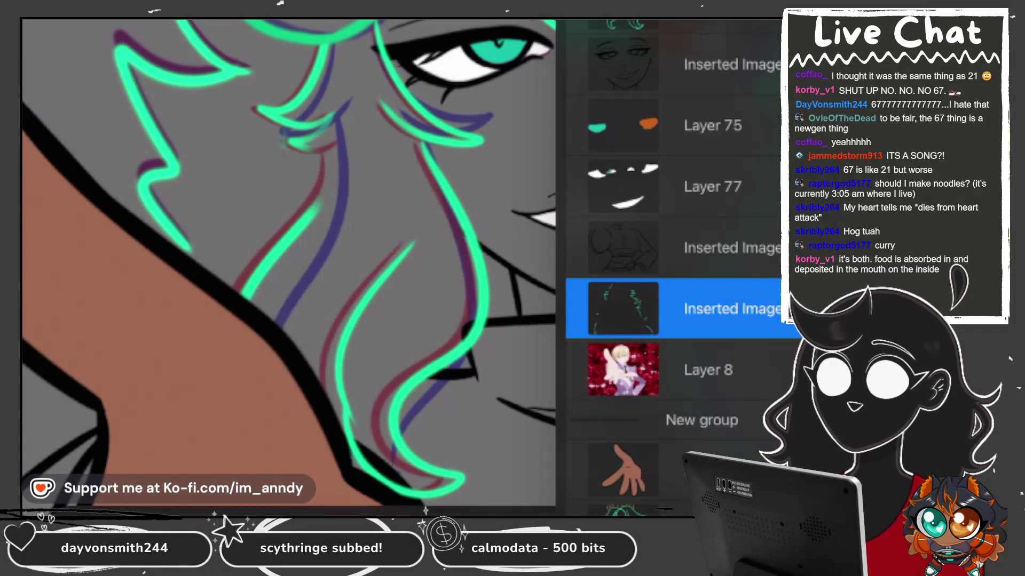
{"action": "key", "text": "l"}
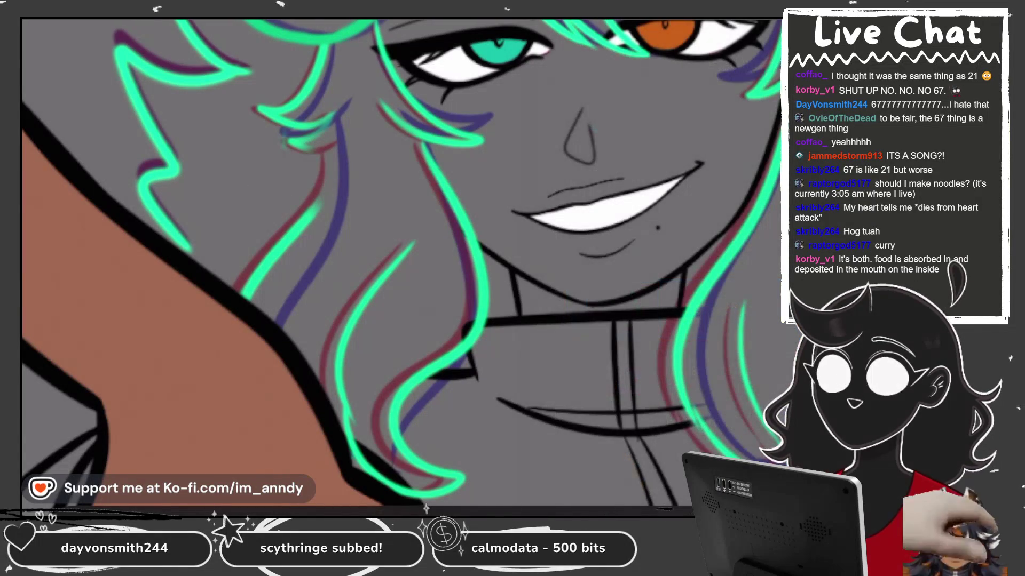
{"action": "key", "text": "l"}
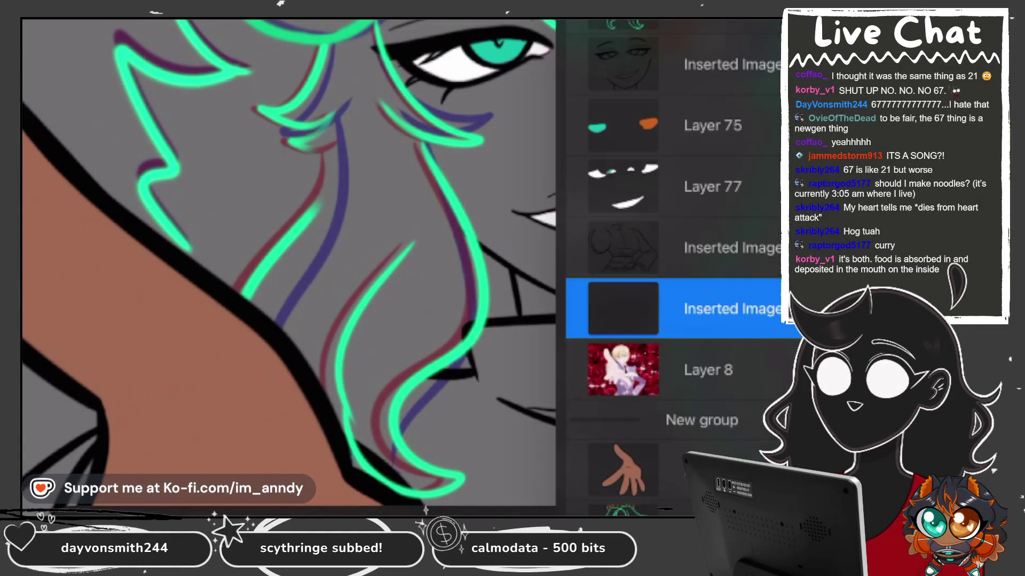
{"action": "scroll", "coordinate": [672, 267], "scroll_direction": "up", "scroll_amount": 2}
{"action": "left_click", "coordinate": [712, 122]}
{"action": "key", "text": "l"}
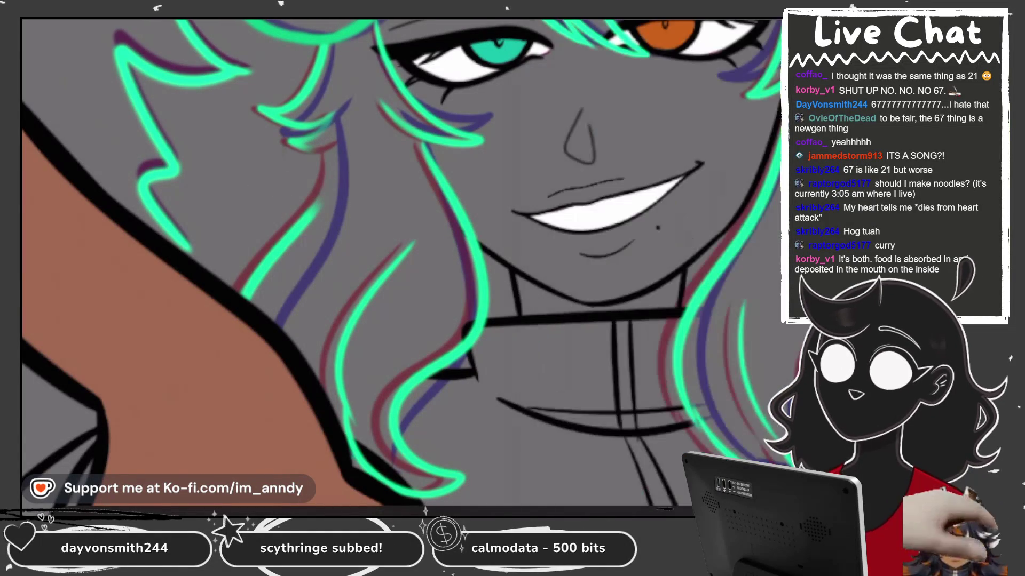
Draw a teal hair strand beside the face, extending it down along the neck.
{"action": "scroll", "coordinate": [400, 261], "scroll_direction": "up", "scroll_amount": 3}
{"action": "left_click_drag", "start_coordinate": [392, 141], "coordinate": [337, 163]}
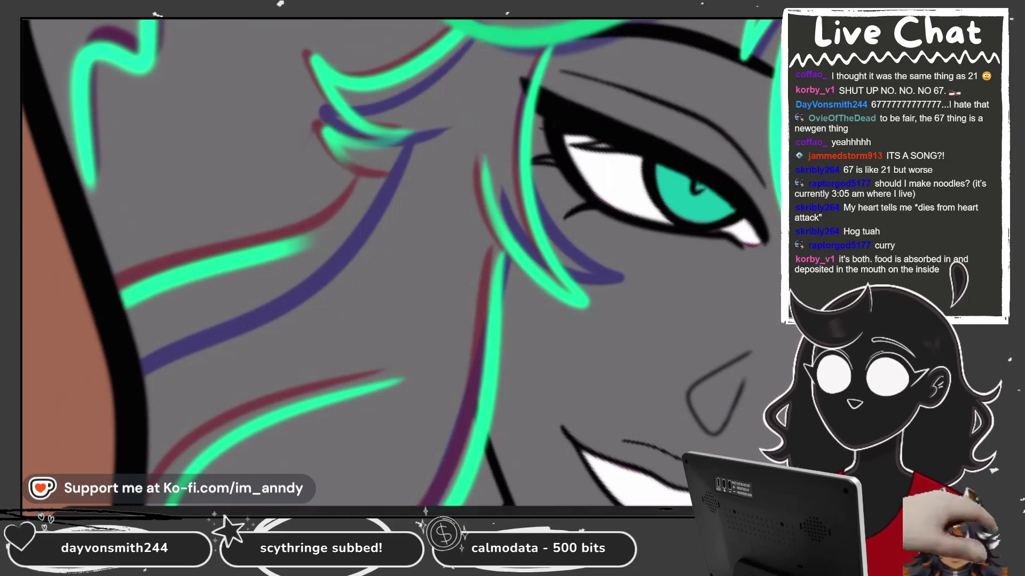
{"action": "scroll", "coordinate": [400, 261], "scroll_direction": "up", "scroll_amount": 3}
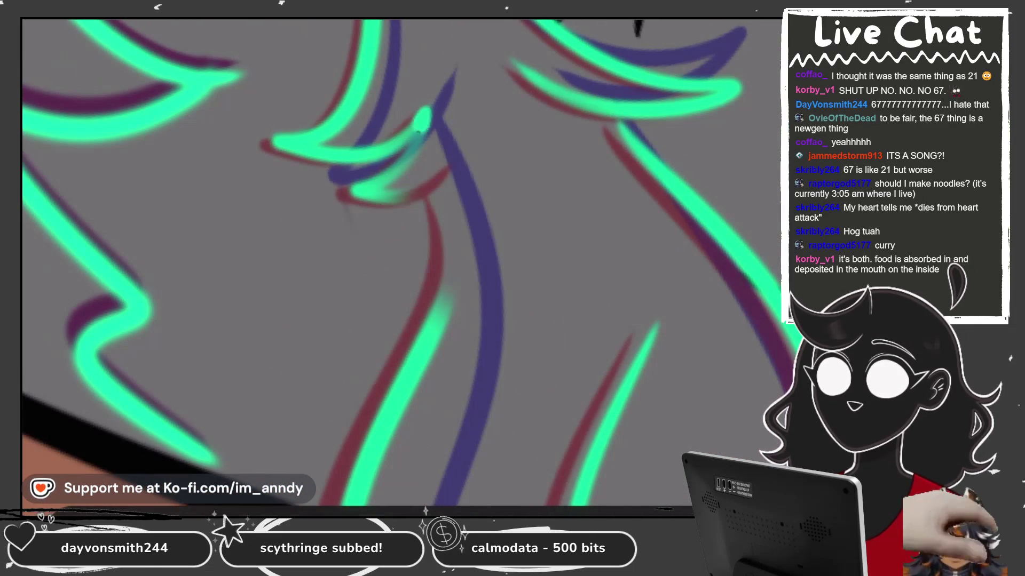
{"action": "left_click_drag", "start_coordinate": [357, 191], "coordinate": [430, 352]}
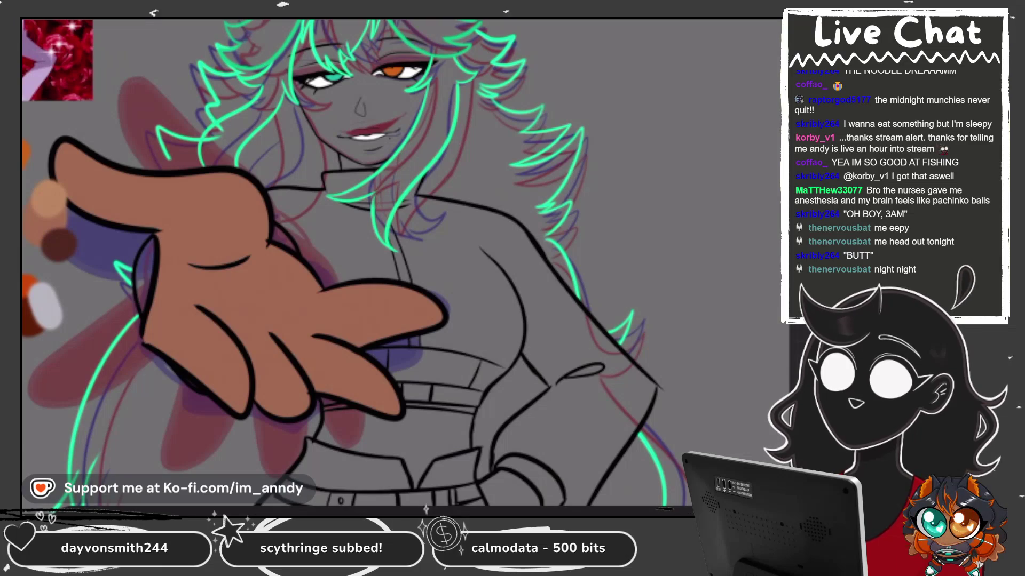
Select the teal hair outline layer and fit the whole figure in view.
{"action": "key", "text": "l"}
{"action": "scroll", "coordinate": [672, 267], "scroll_direction": "down", "scroll_amount": 5}
{"action": "scroll", "coordinate": [673, 267], "scroll_direction": "down", "scroll_amount": 2}
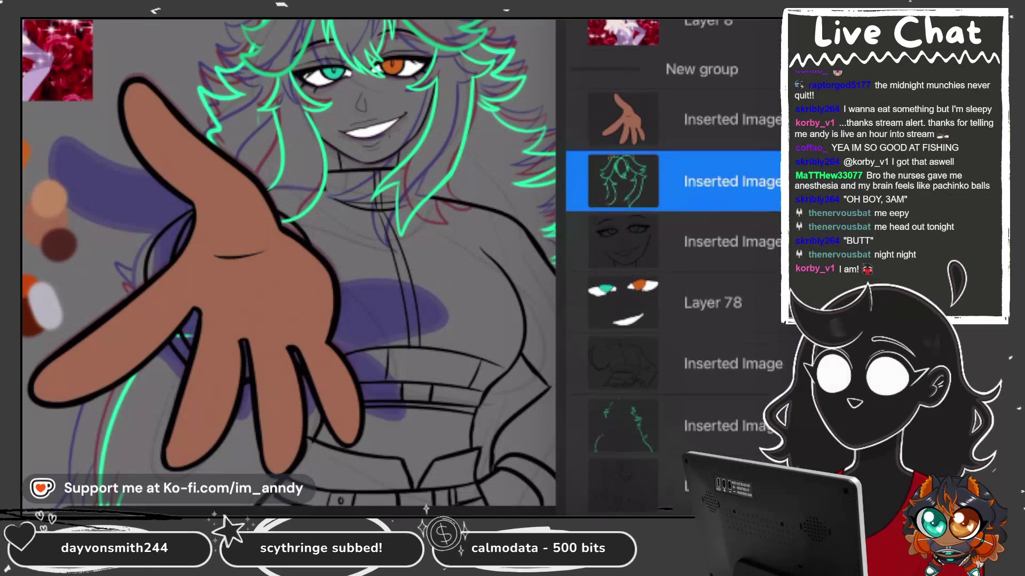
{"action": "left_click", "coordinate": [683, 423]}
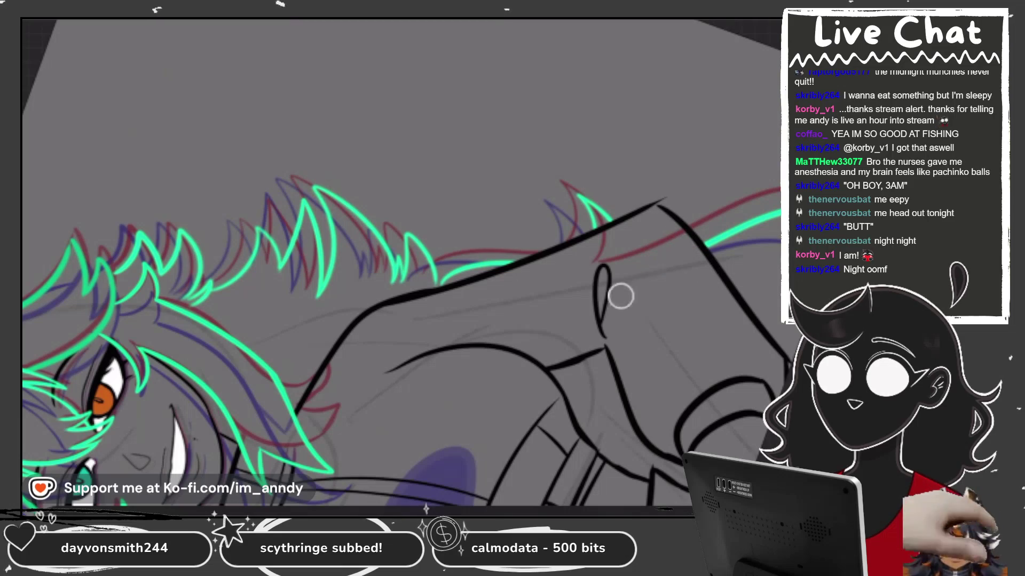
{"action": "key", "text": "ctrl+0"}
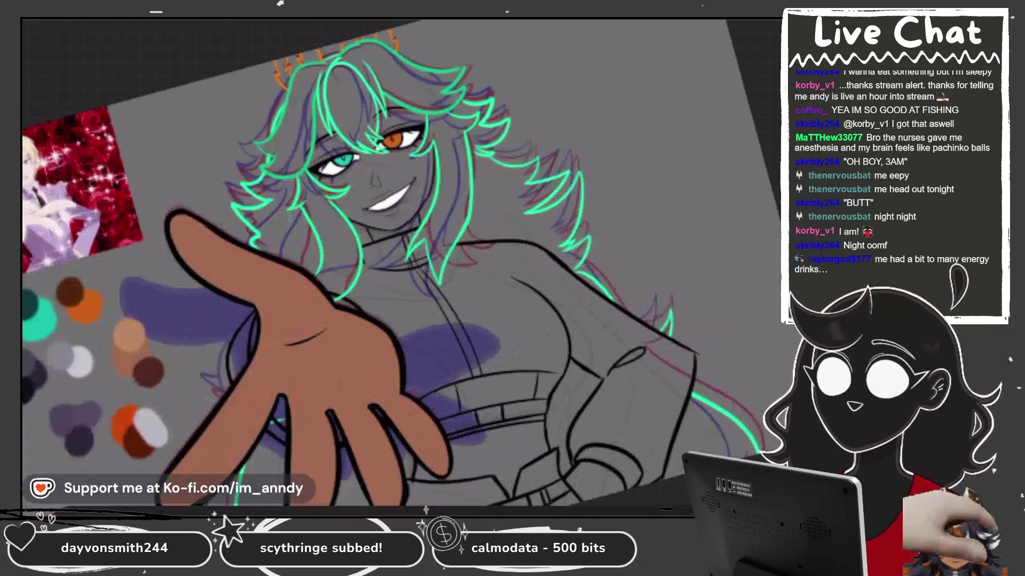
{"action": "scroll", "coordinate": [400, 267], "scroll_direction": "up", "scroll_amount": 3}
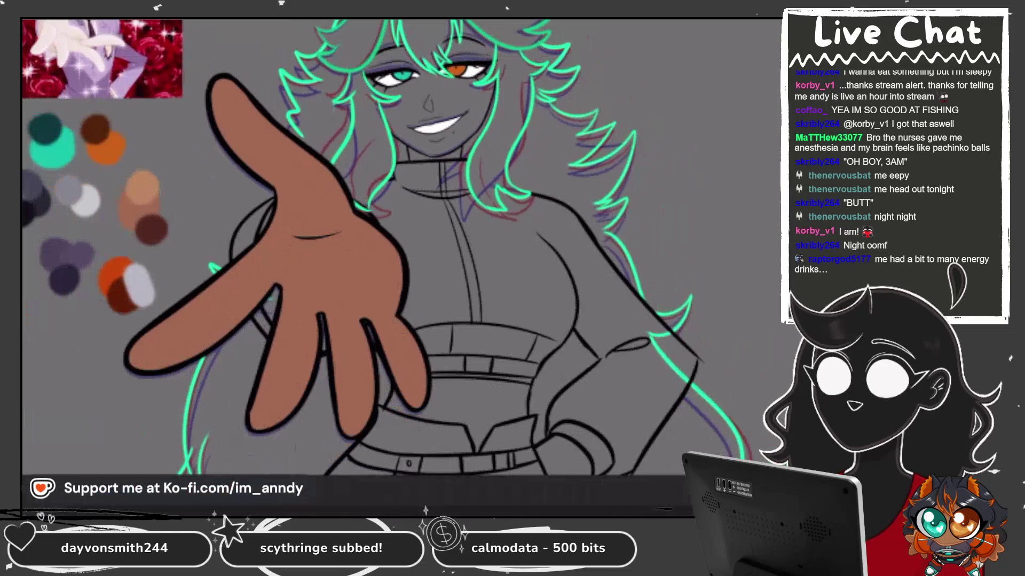
On the group's bottom layer, erase the stray teal line near the elbow.
{"action": "left_click", "coordinate": [672, 483]}
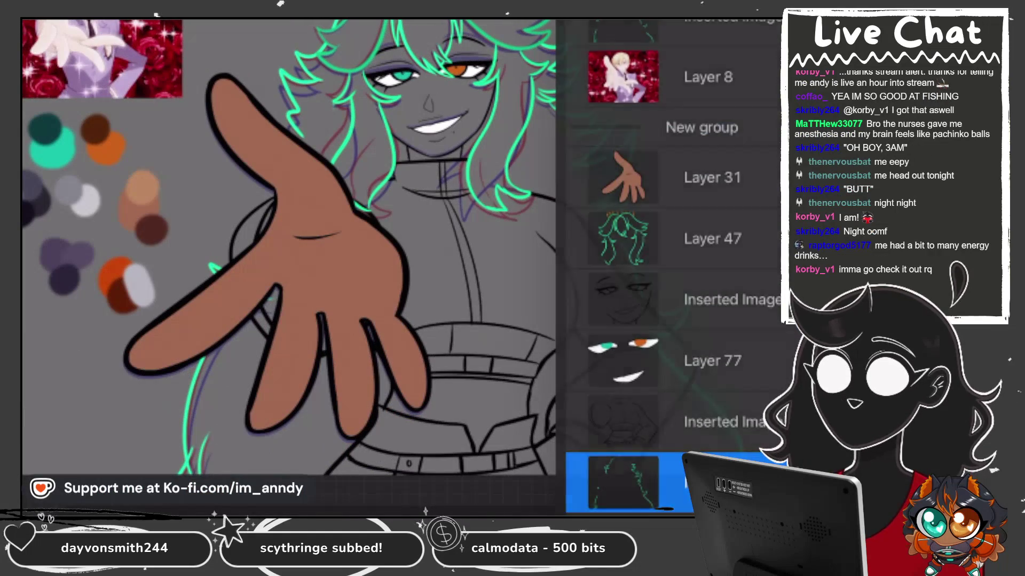
{"action": "scroll", "coordinate": [374, 267], "scroll_direction": "up", "scroll_amount": 5}
{"action": "left_click_drag", "start_coordinate": [641, 320], "coordinate": [612, 309]}
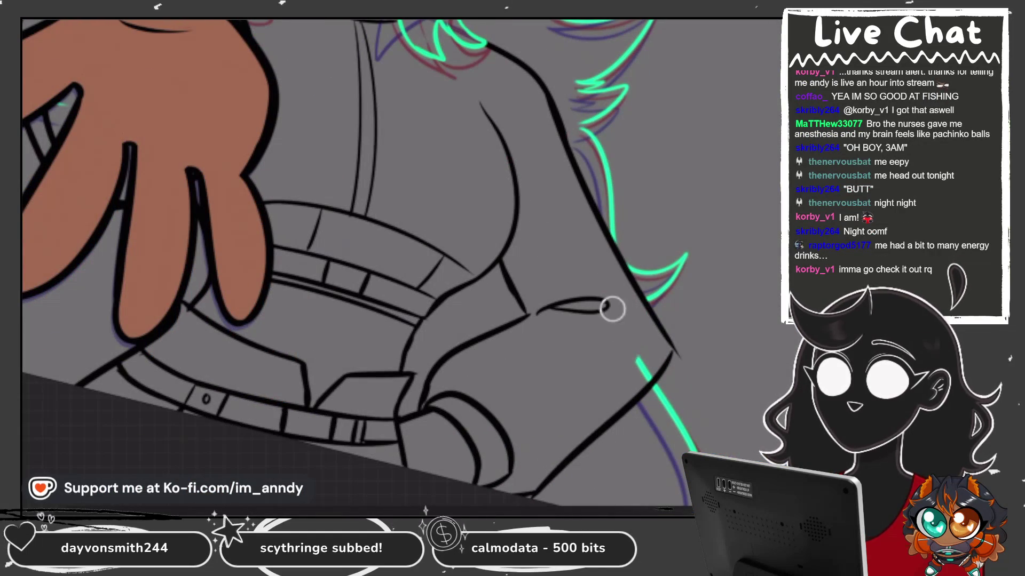
{"action": "scroll", "coordinate": [373, 266], "scroll_direction": "down", "scroll_amount": 5}
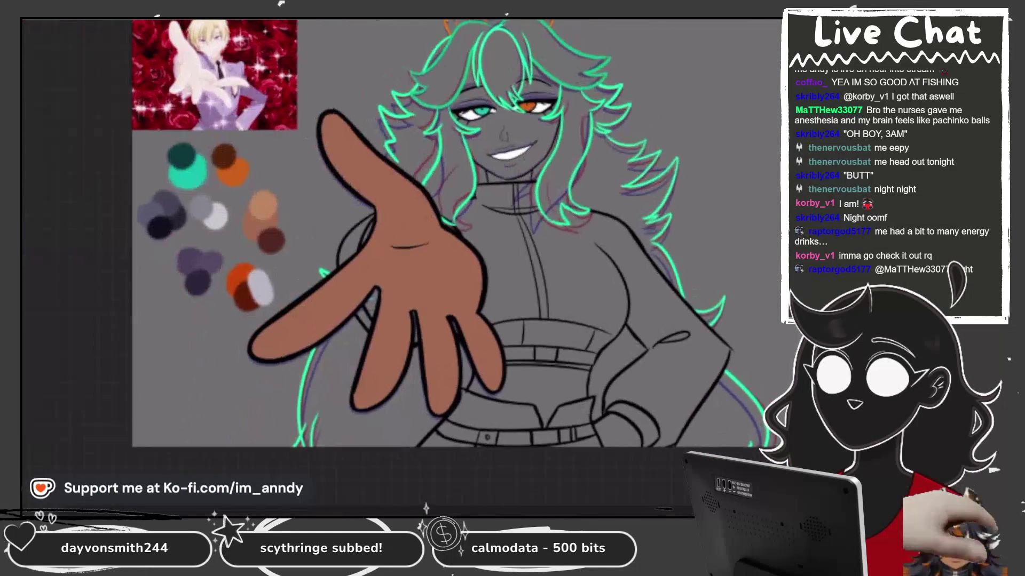
Sketch the right side of the hair in purple for the next frame.
{"action": "left_click_drag", "start_coordinate": [693, 168], "coordinate": [674, 304]}
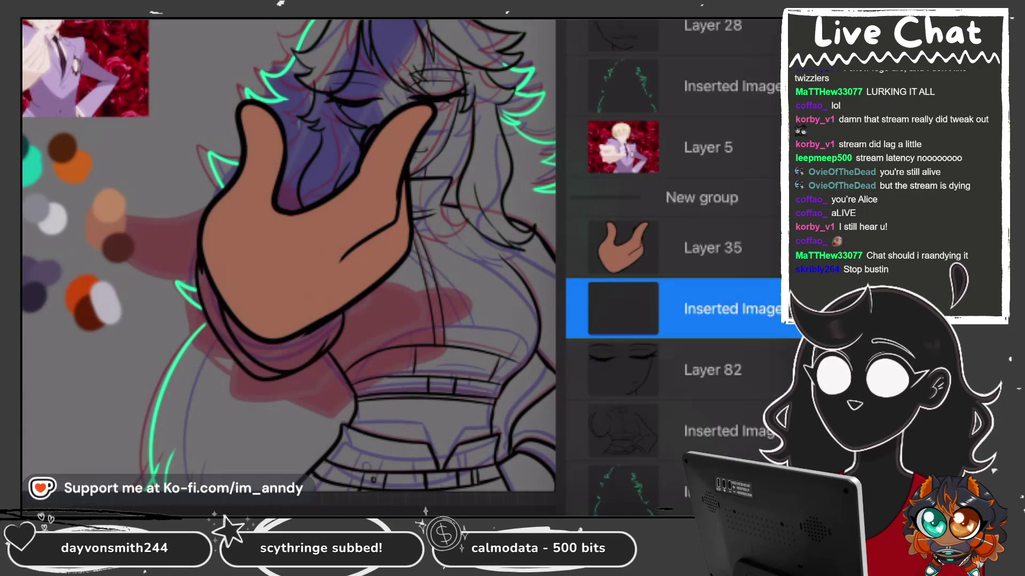
Check the lower inserted image, cyan hair outline and image below the group.
{"action": "left_click", "coordinate": [694, 443]}
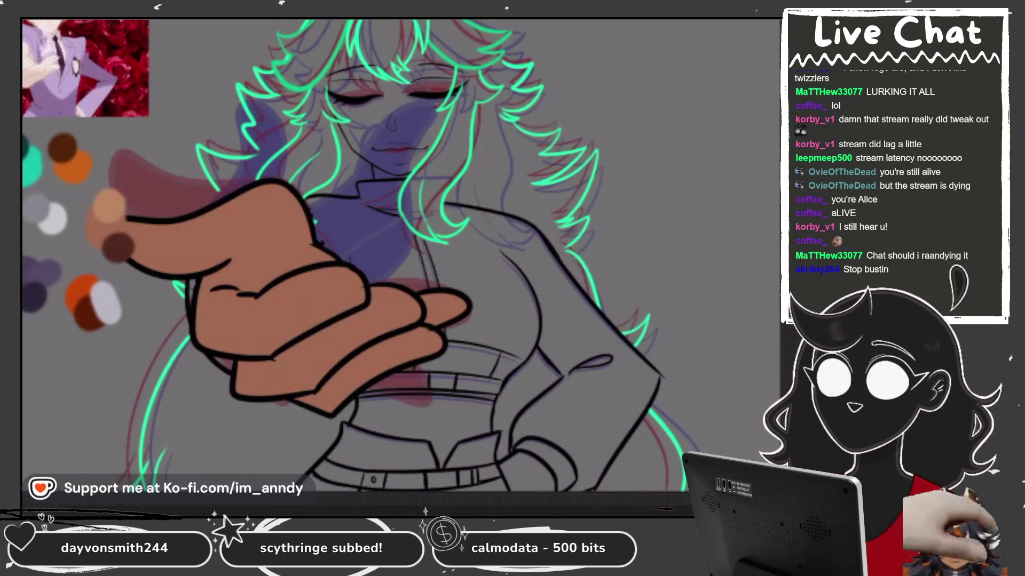
{"action": "scroll", "coordinate": [673, 267], "scroll_direction": "down", "scroll_amount": 5}
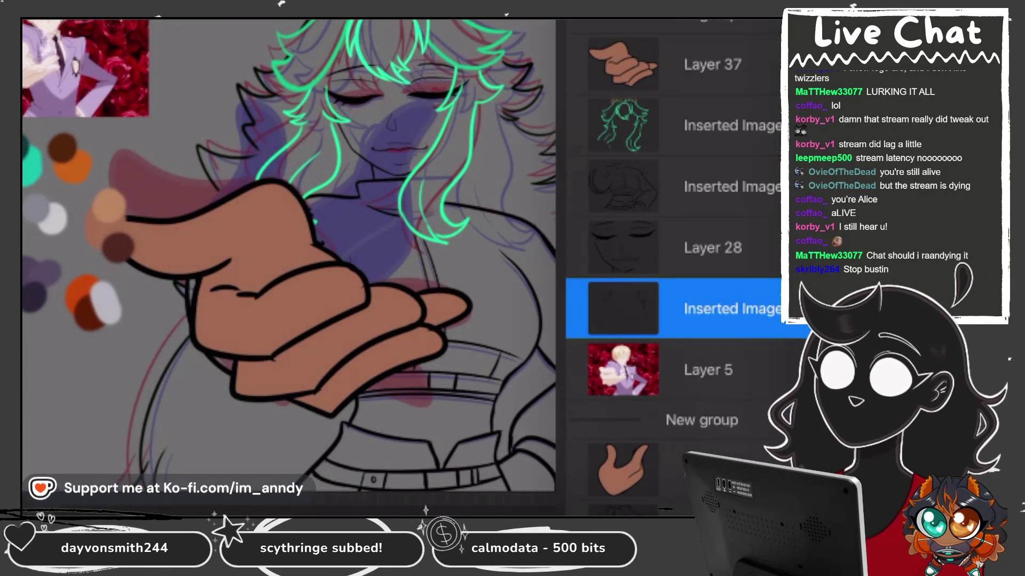
{"action": "left_click", "coordinate": [731, 118]}
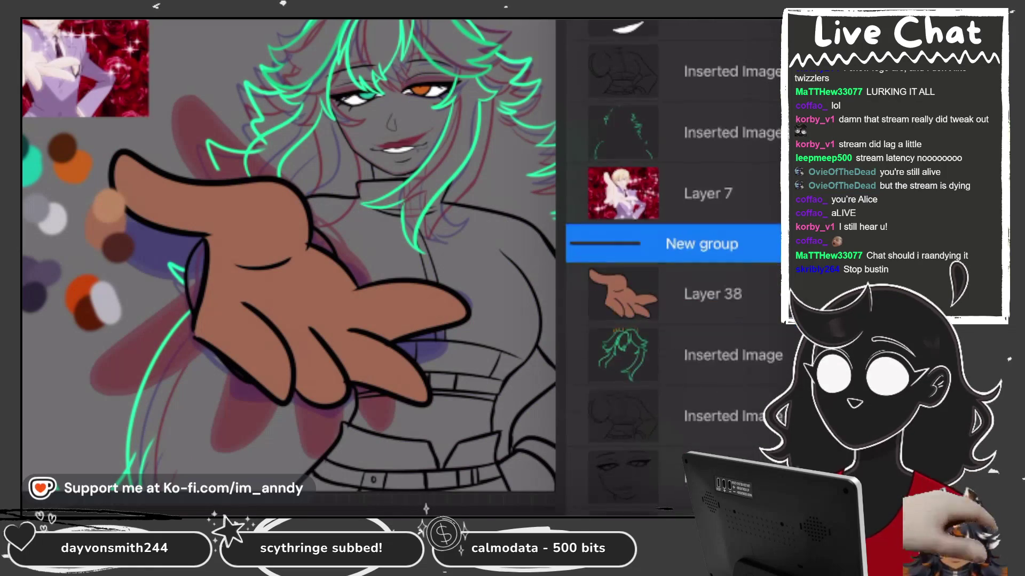
{"action": "left_click", "coordinate": [732, 430]}
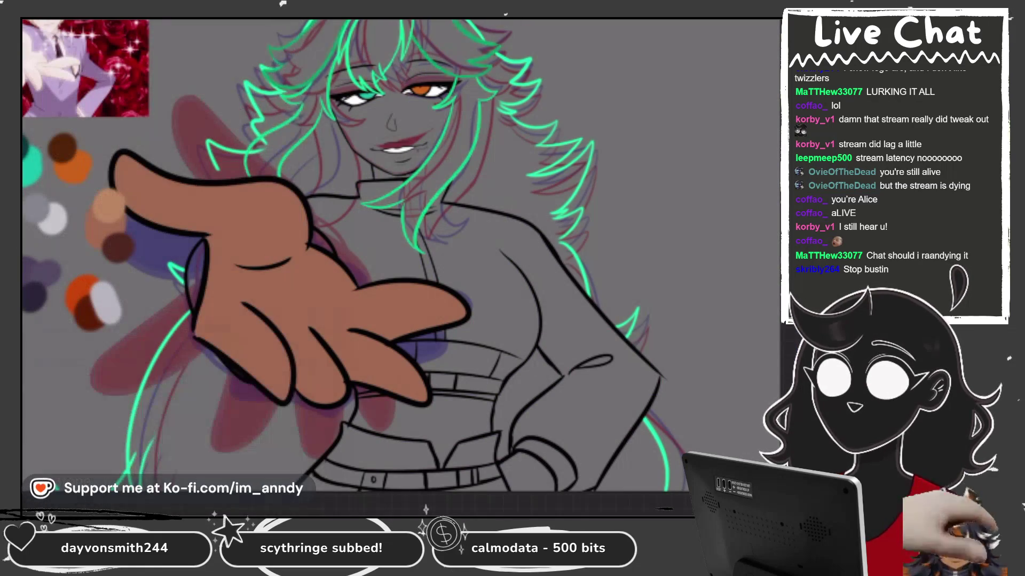
{"action": "scroll", "coordinate": [673, 267], "scroll_direction": "down", "scroll_amount": 3}
Select the eyes/teeth and hair outline layers, then undo the green hair outline recolour.
{"action": "left_click", "coordinate": [693, 352]}
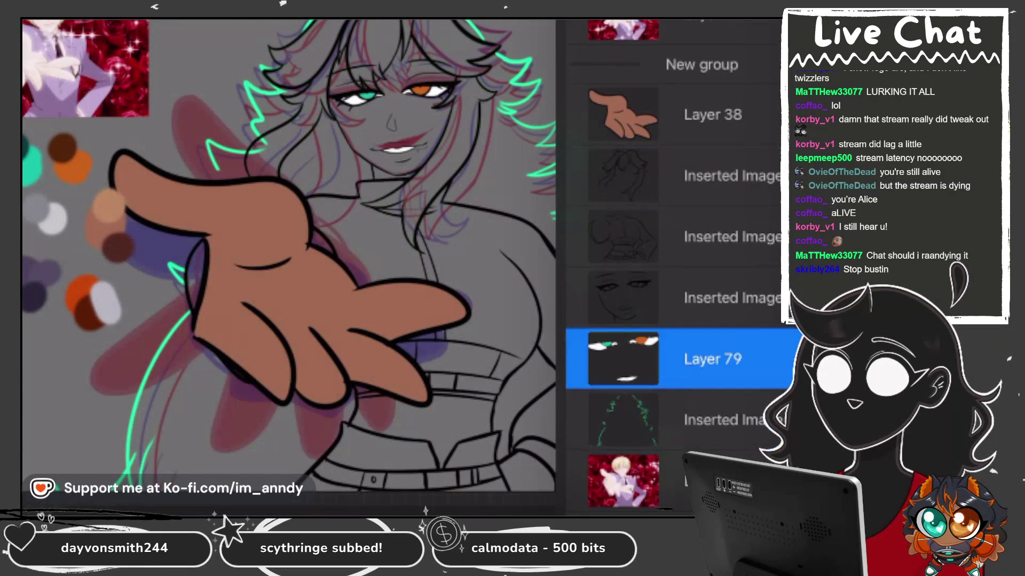
{"action": "left_click", "coordinate": [694, 418]}
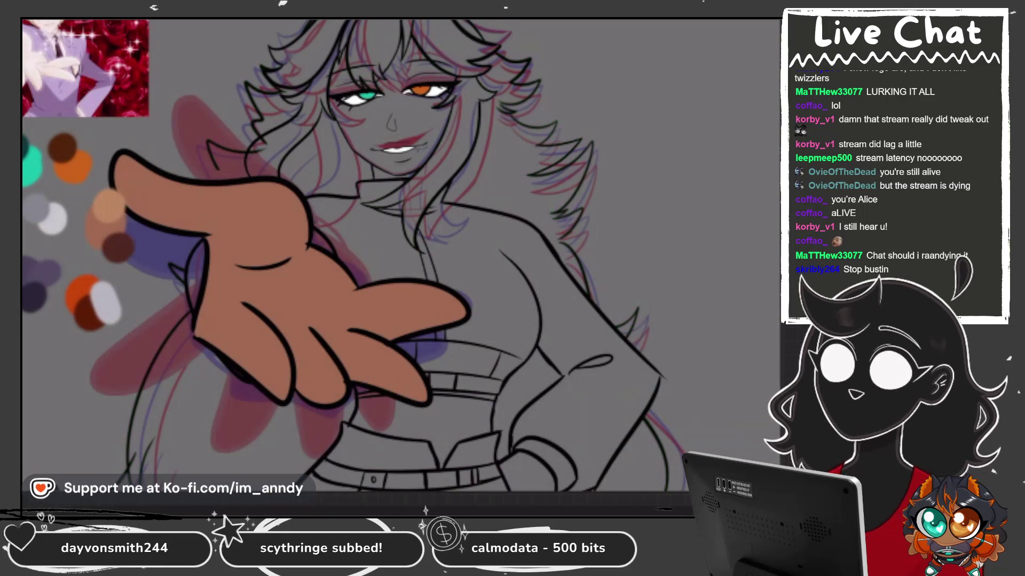
{"action": "left_click", "coordinate": [694, 354]}
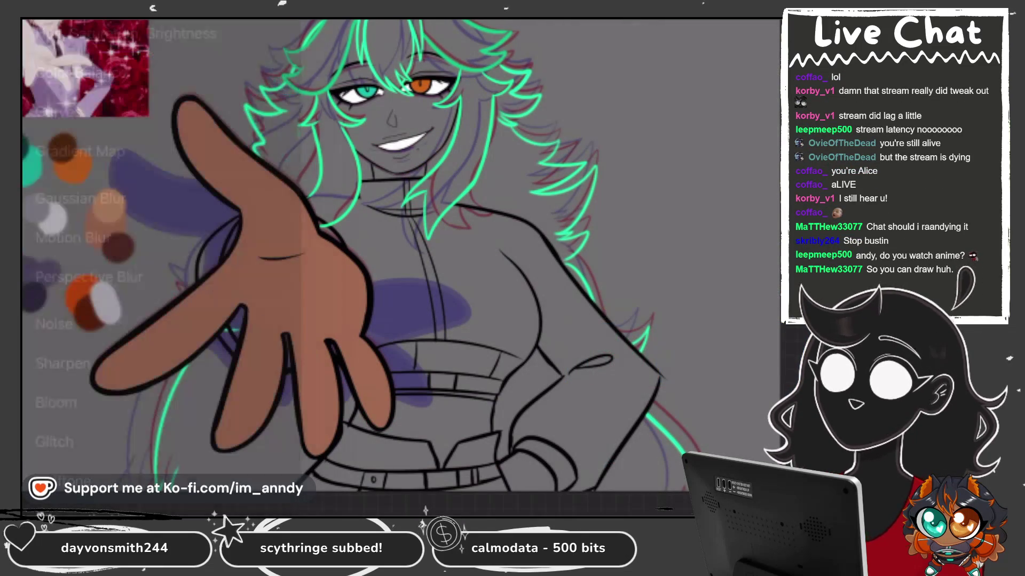
{"action": "key", "text": "ctrl+z"}
{"action": "key", "text": "l"}
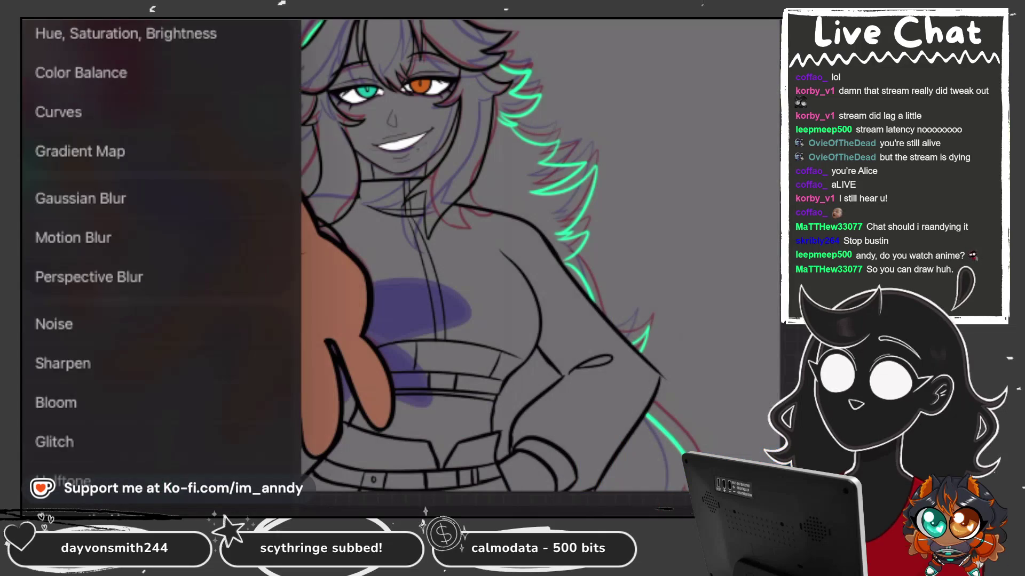
{"action": "key", "text": "ctrl+z"}
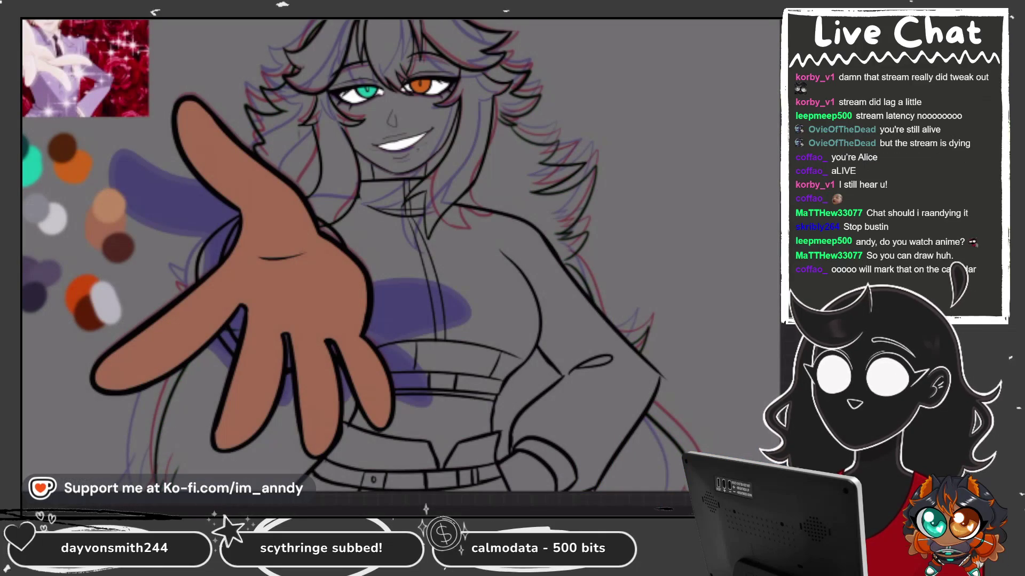
Redo the green hair recolour, then select Layer 47, Layer 77 and the hair outline layer.
{"action": "key", "text": "ctrl+shift+z"}
{"action": "left_click", "coordinate": [712, 420]}
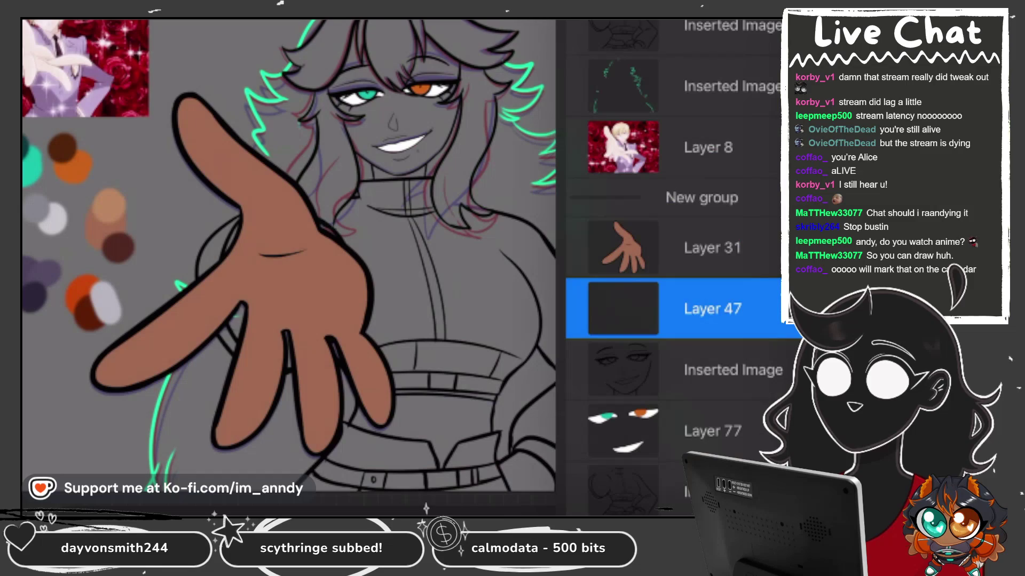
{"action": "left_click", "coordinate": [710, 491]}
{"action": "left_click", "coordinate": [710, 490]}
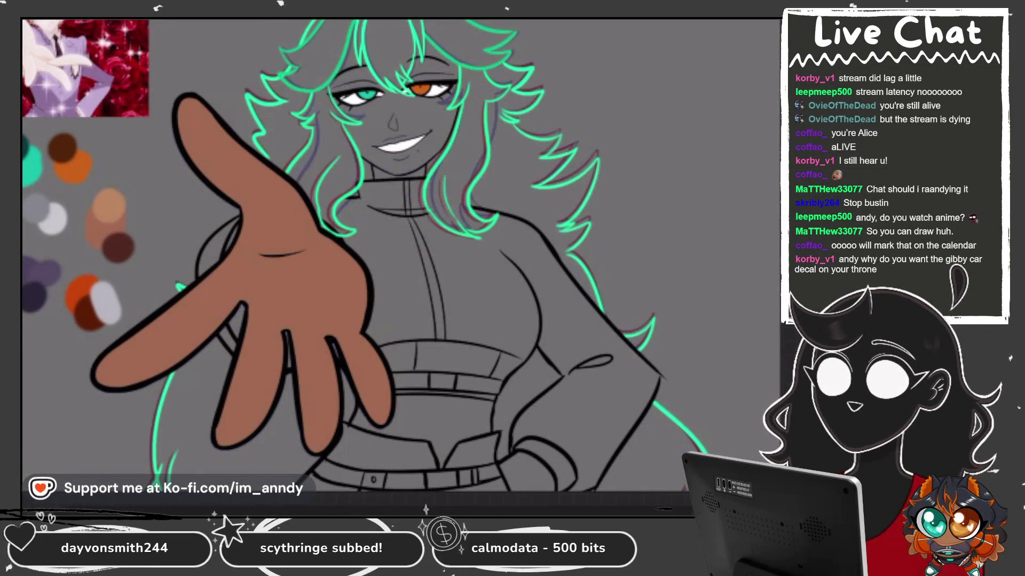
{"action": "scroll", "coordinate": [672, 262], "scroll_direction": "up", "scroll_amount": 3}
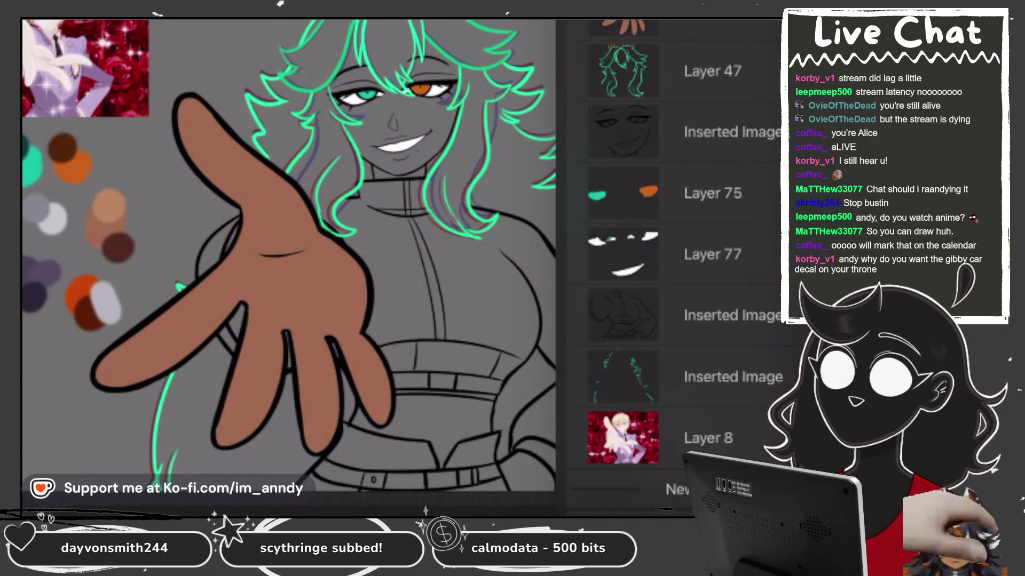
{"action": "left_click", "coordinate": [713, 82]}
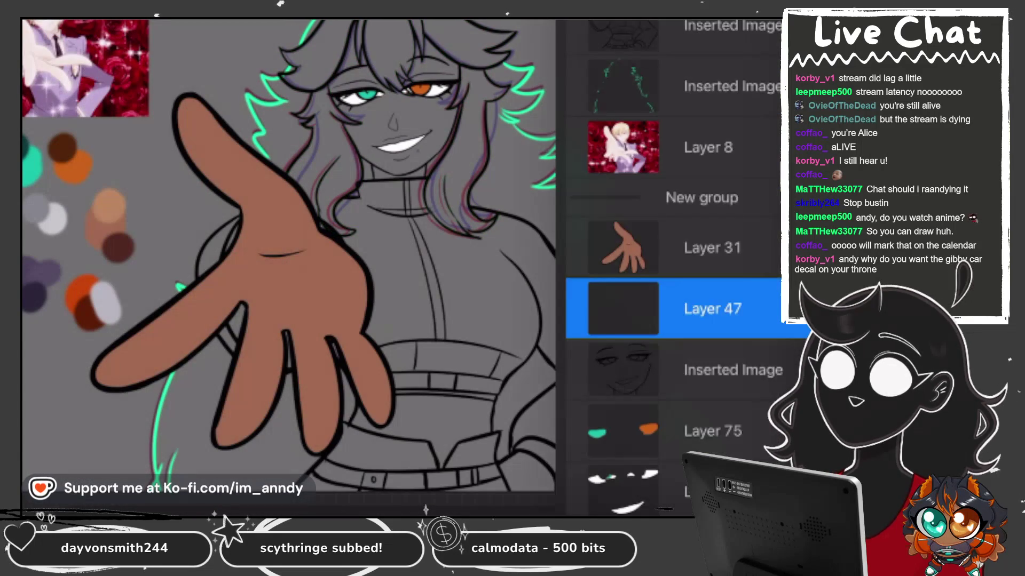
{"action": "scroll", "coordinate": [672, 261], "scroll_direction": "down", "scroll_amount": 3}
{"action": "left_click", "coordinate": [712, 361]}
{"action": "left_click", "coordinate": [725, 422]}
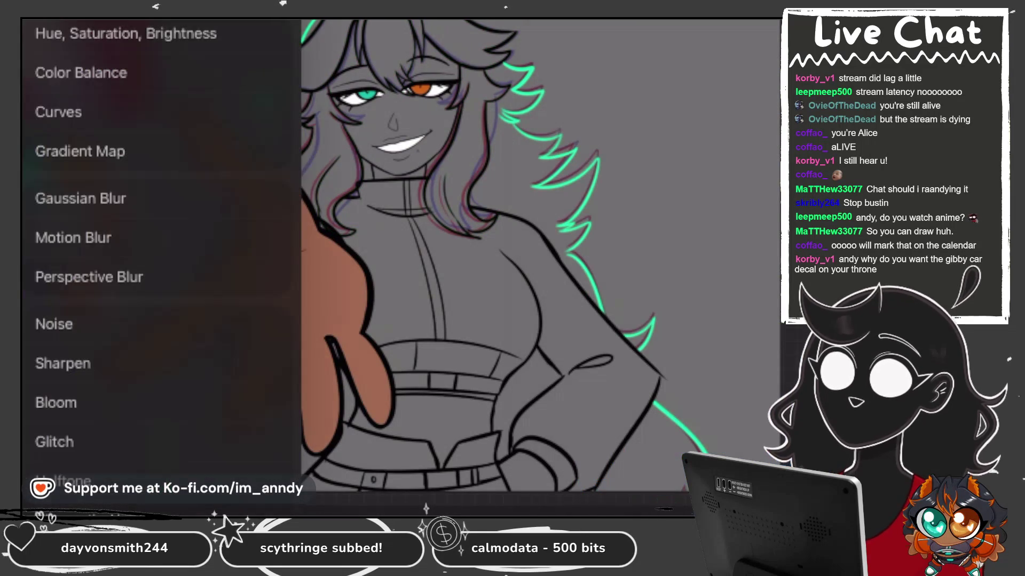
Try a red-blue offset effect on the hair outline, then undo it.
{"action": "left_click", "coordinate": [70, 475]}
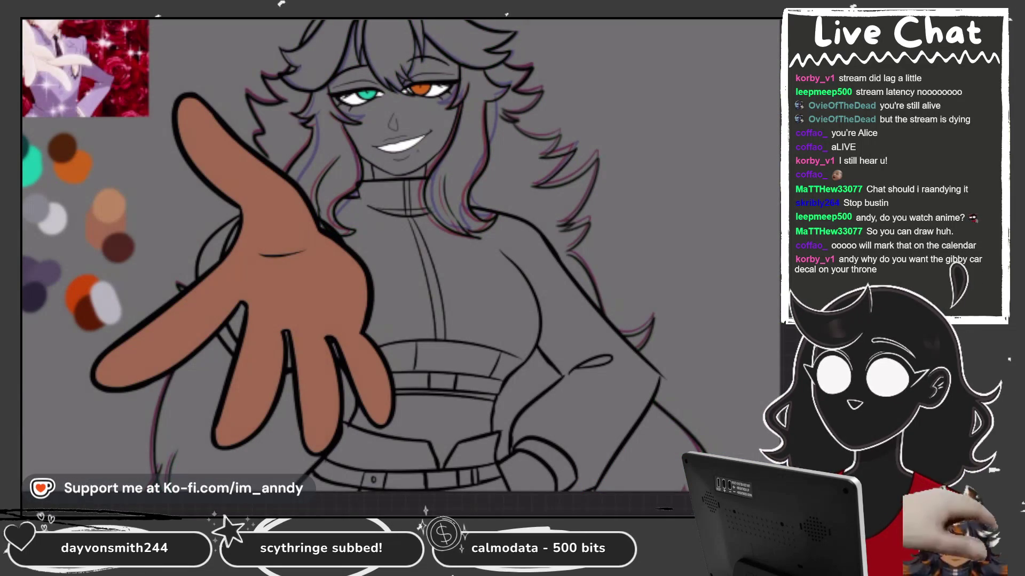
{"action": "key", "text": "ctrl+z"}
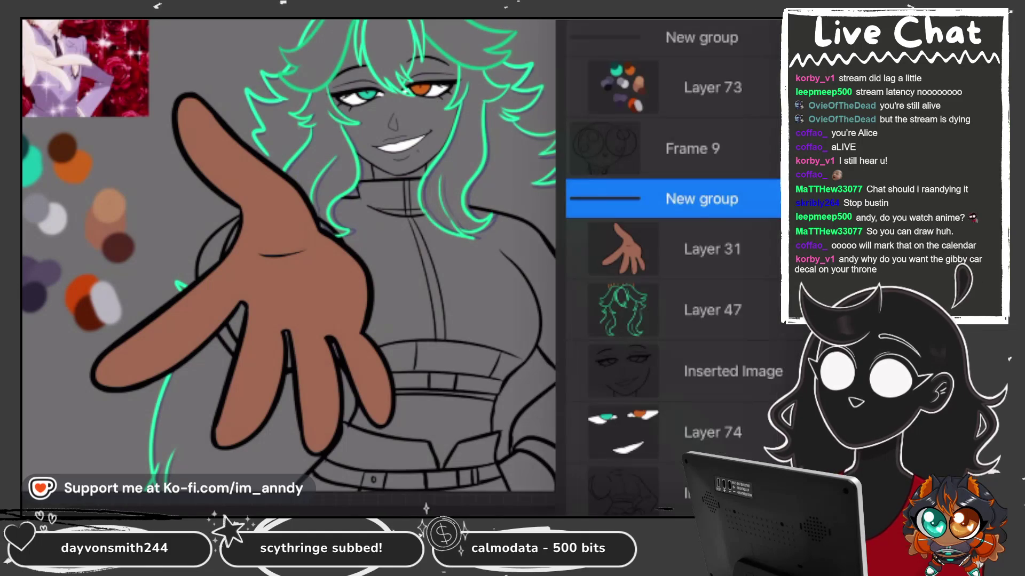
{"action": "scroll", "coordinate": [659, 214], "scroll_direction": "down", "scroll_amount": 2}
{"action": "left_click", "coordinate": [651, 274]}
{"action": "key", "text": "Escape"}
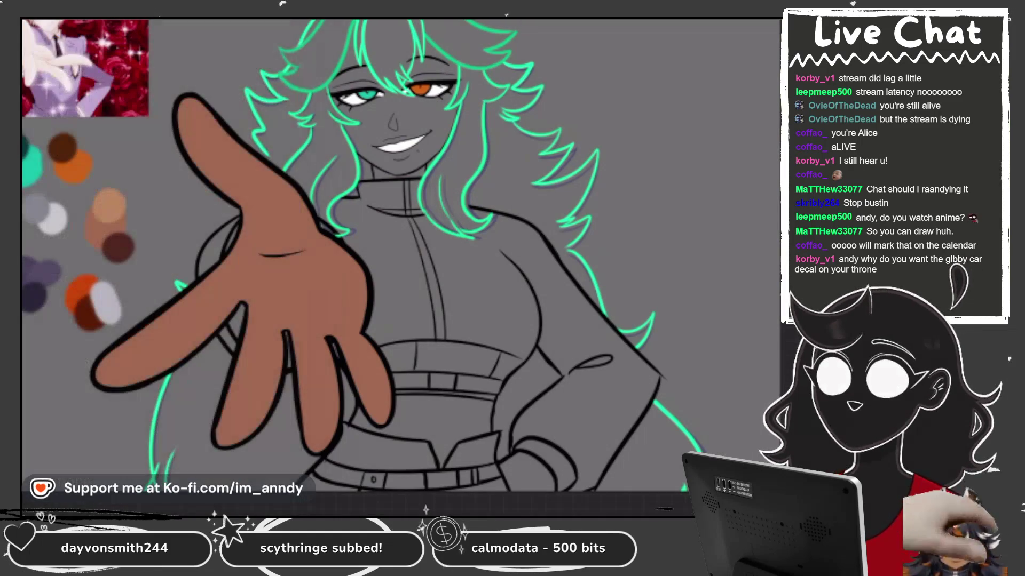
Hide and clear the remaining teal hair outlines on the lower image layer.
{"action": "key", "text": "ctrl+z"}
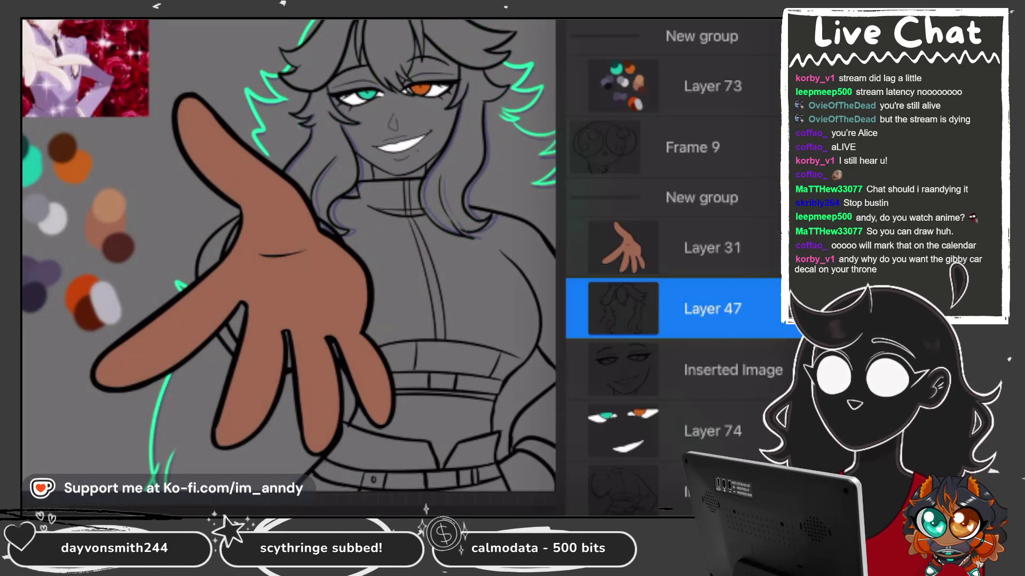
{"action": "scroll", "coordinate": [673, 267], "scroll_direction": "down", "scroll_amount": 2}
{"action": "left_click", "coordinate": [672, 454]}
{"action": "key", "text": "Escape"}
{"action": "key", "text": "Delete"}
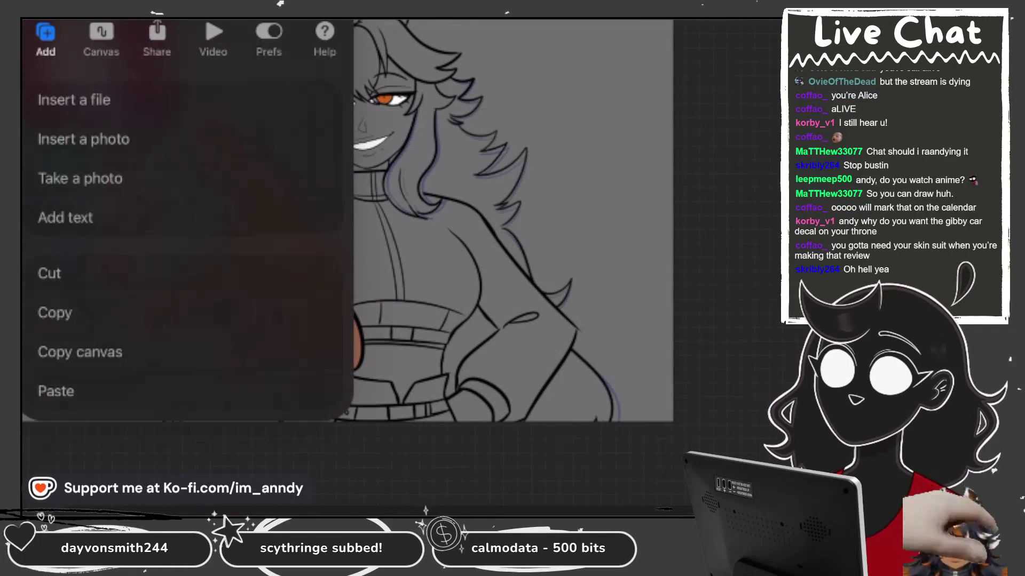
View the artwork's Statistics in Canvas information, then close back to the drawing.
{"action": "left_click", "coordinate": [101, 40]}
{"action": "left_click", "coordinate": [102, 480]}
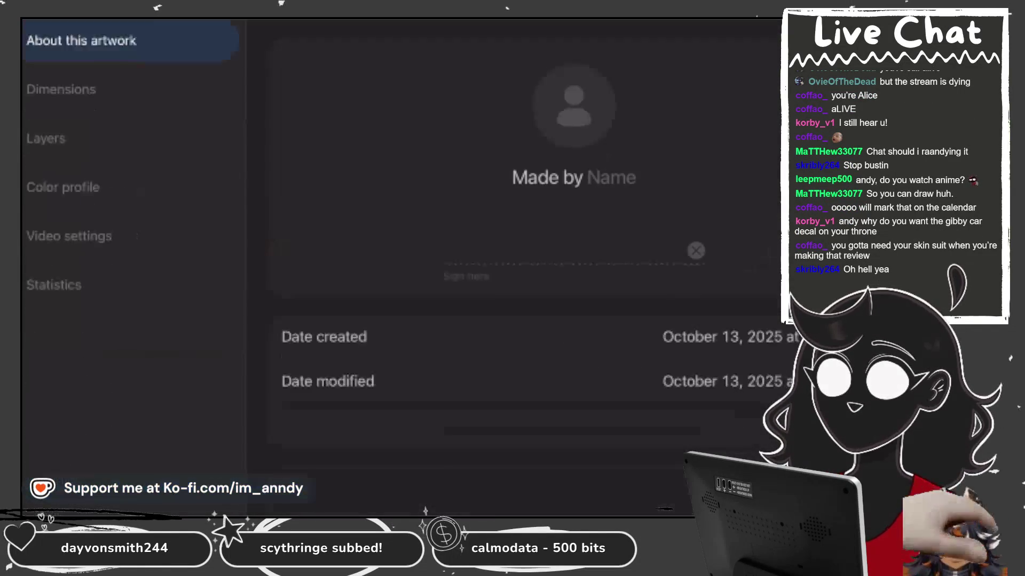
{"action": "left_click", "coordinate": [54, 248]}
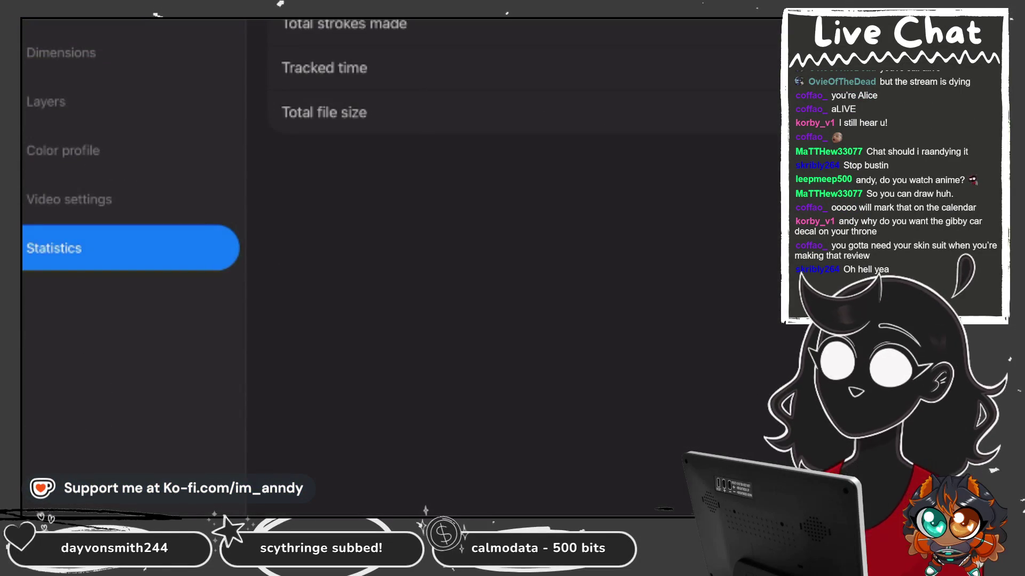
{"action": "key", "text": "Escape"}
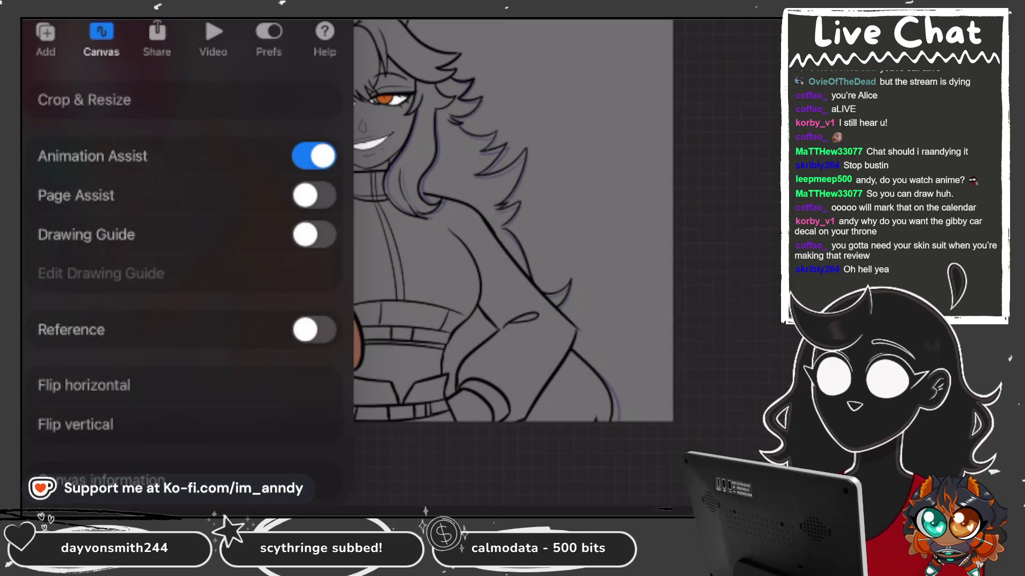
{"action": "key", "text": "Escape"}
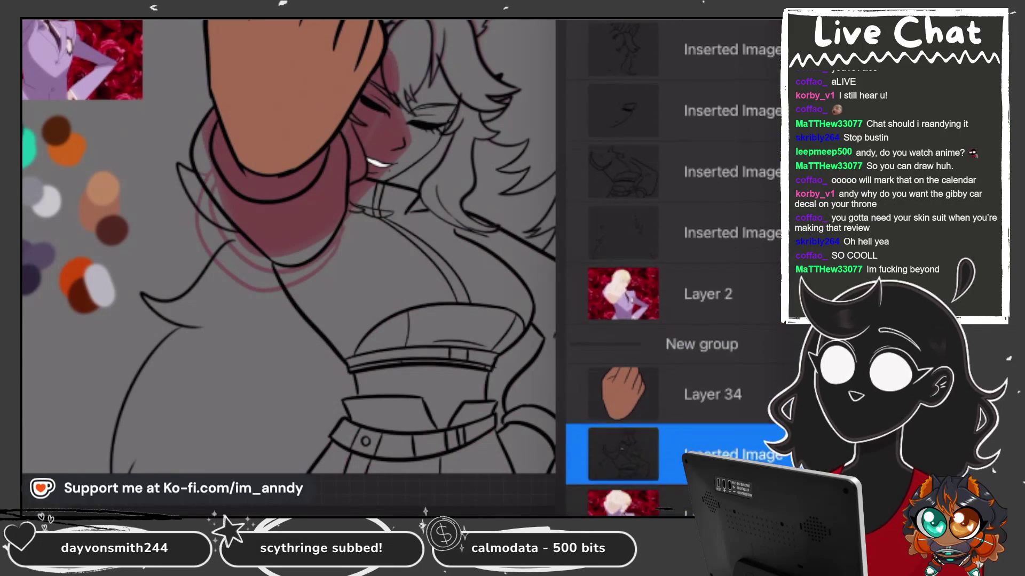
Move the top line art image layer further down the layer stack.
{"action": "left_click", "coordinate": [731, 164]}
{"action": "scroll", "coordinate": [672, 267], "scroll_direction": "up", "scroll_amount": 5}
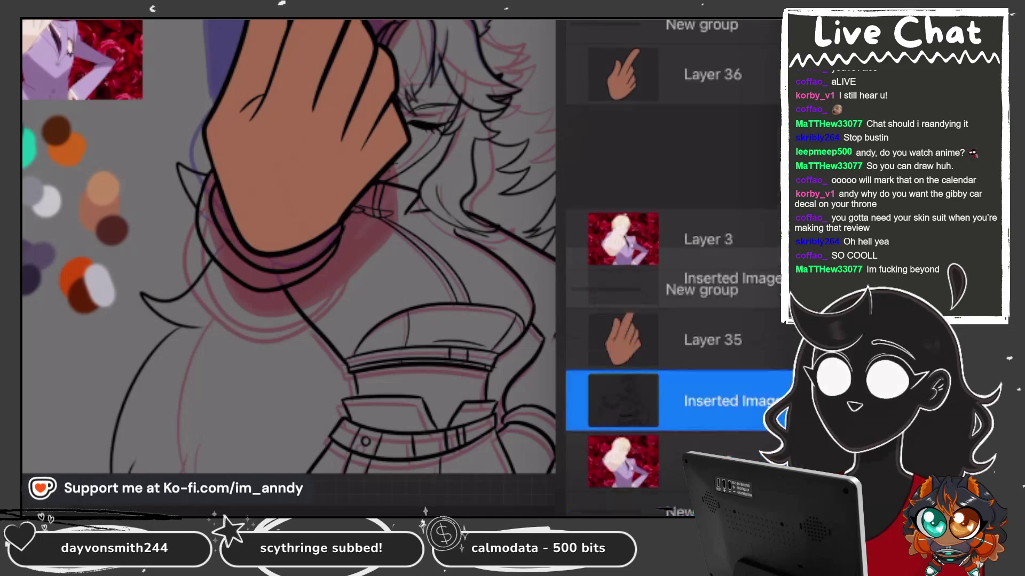
{"action": "scroll", "coordinate": [673, 267], "scroll_direction": "up", "scroll_amount": 5}
{"action": "left_click", "coordinate": [709, 142]}
{"action": "scroll", "coordinate": [672, 266], "scroll_direction": "up", "scroll_amount": 2}
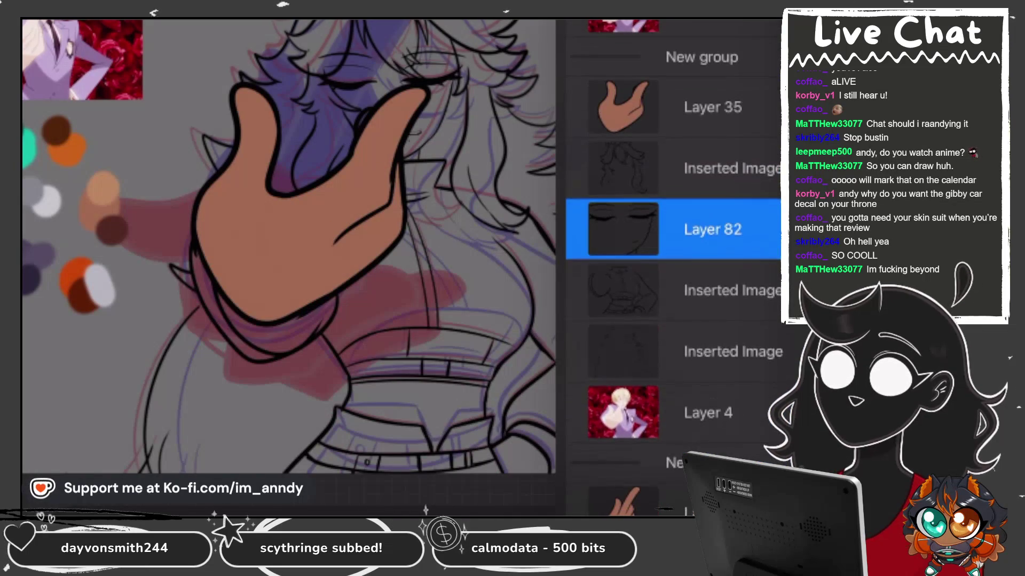
{"action": "scroll", "coordinate": [673, 267], "scroll_direction": "up", "scroll_amount": 2}
{"action": "scroll", "coordinate": [672, 267], "scroll_direction": "up", "scroll_amount": 4}
{"action": "left_click", "coordinate": [731, 79]}
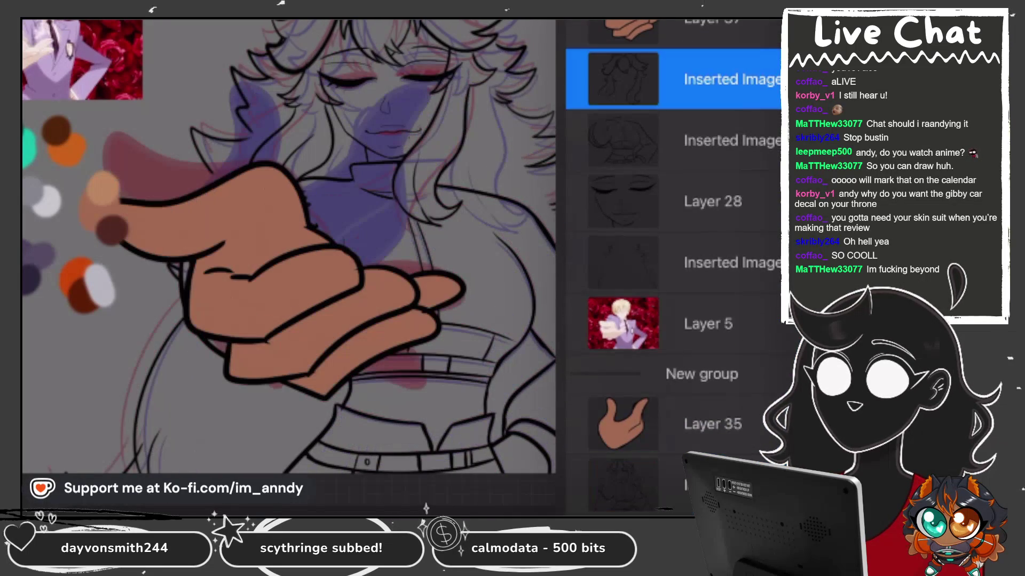
{"action": "left_click_drag", "start_coordinate": [683, 79], "coordinate": [629, 508]}
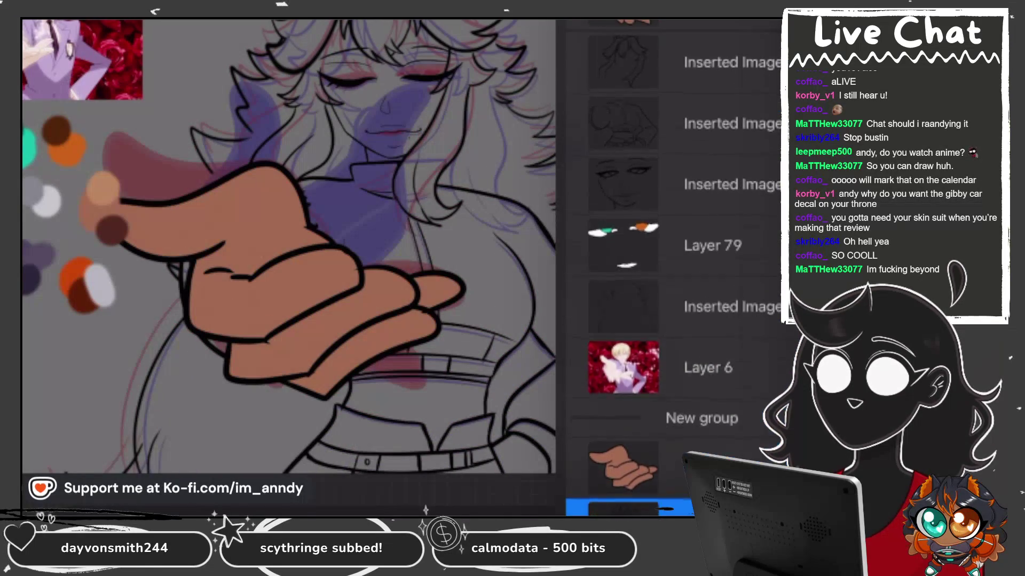
Move eyes Layer 79 higher and the body sketch image lower in the stack.
{"action": "left_click", "coordinate": [731, 124]}
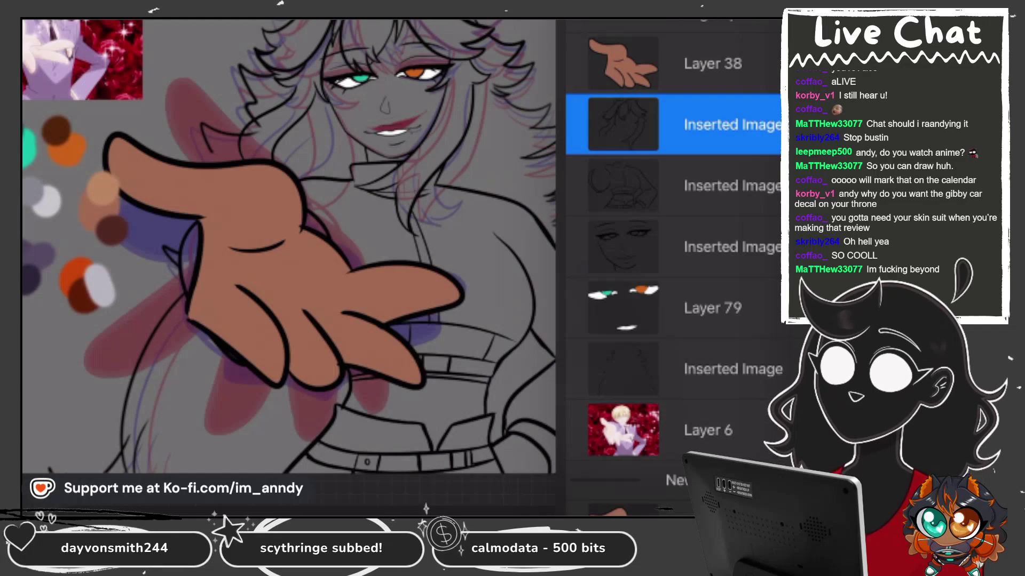
{"action": "left_click", "coordinate": [712, 308]}
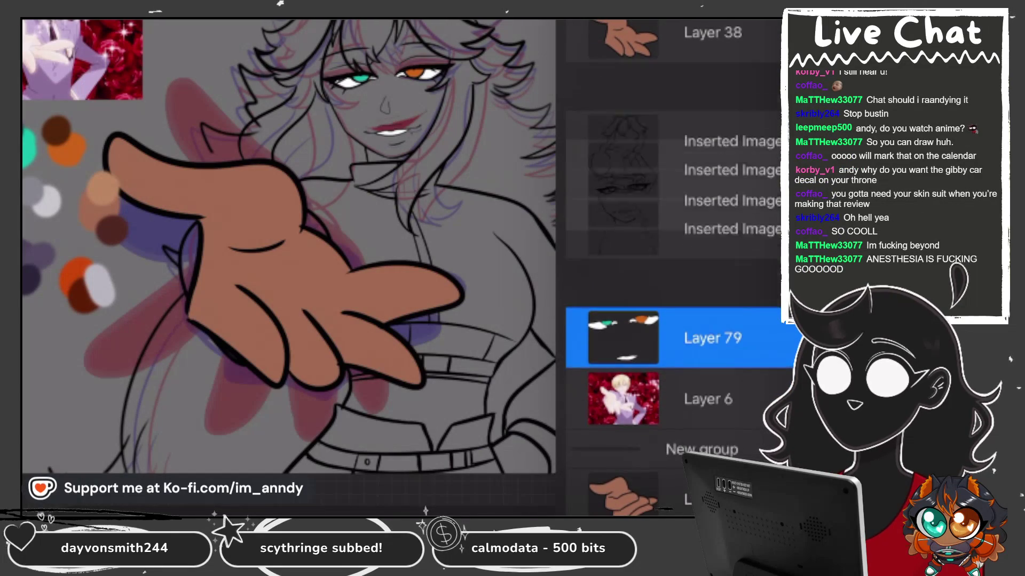
{"action": "left_click_drag", "start_coordinate": [712, 360], "coordinate": [713, 178]}
{"action": "left_click", "coordinate": [731, 235]}
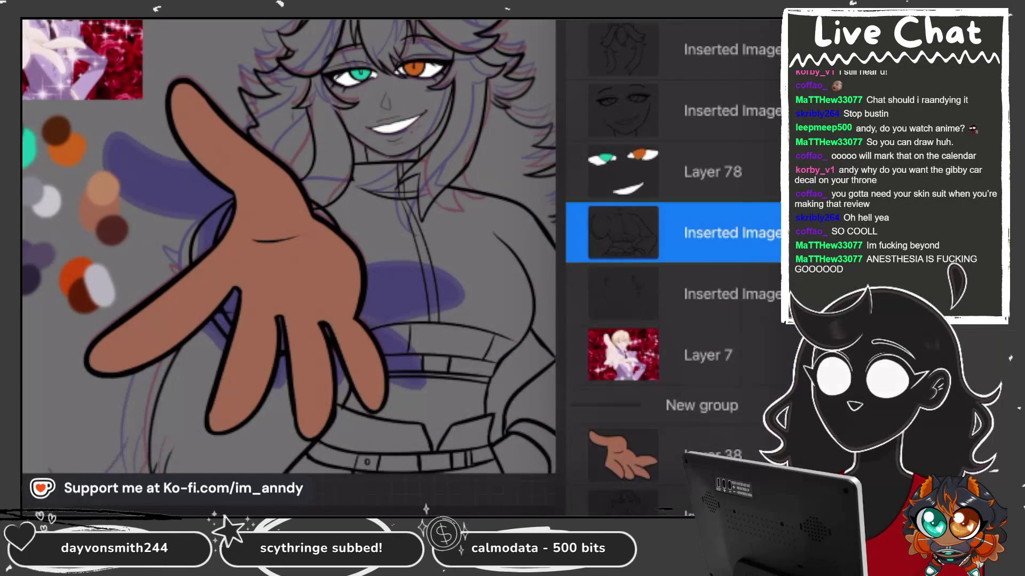
{"action": "left_click_drag", "start_coordinate": [732, 172], "coordinate": [731, 265]}
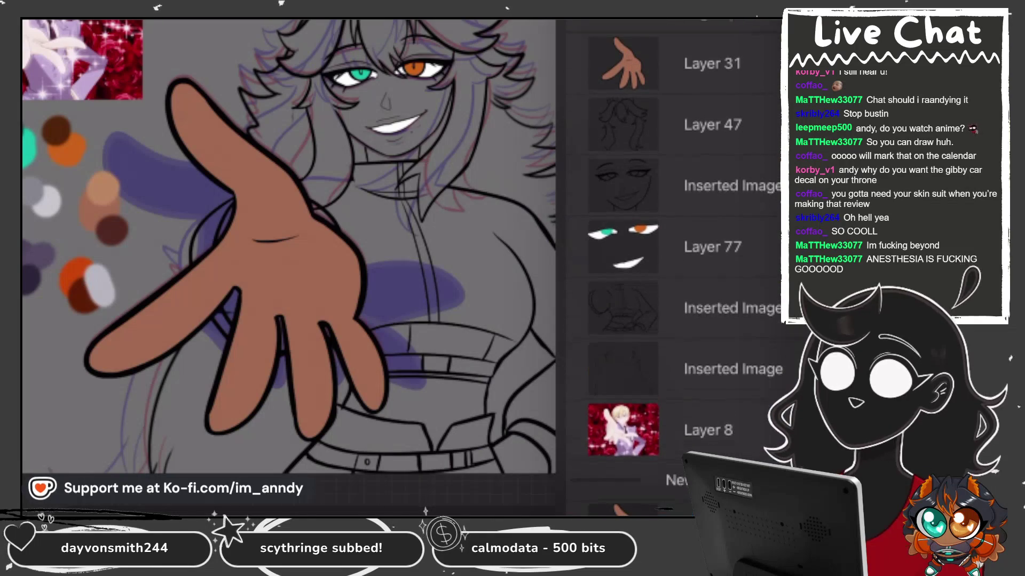
Place Layer 77 between the sketch image and Layer 8, merging it with Layer 75.
{"action": "left_click", "coordinate": [713, 246]}
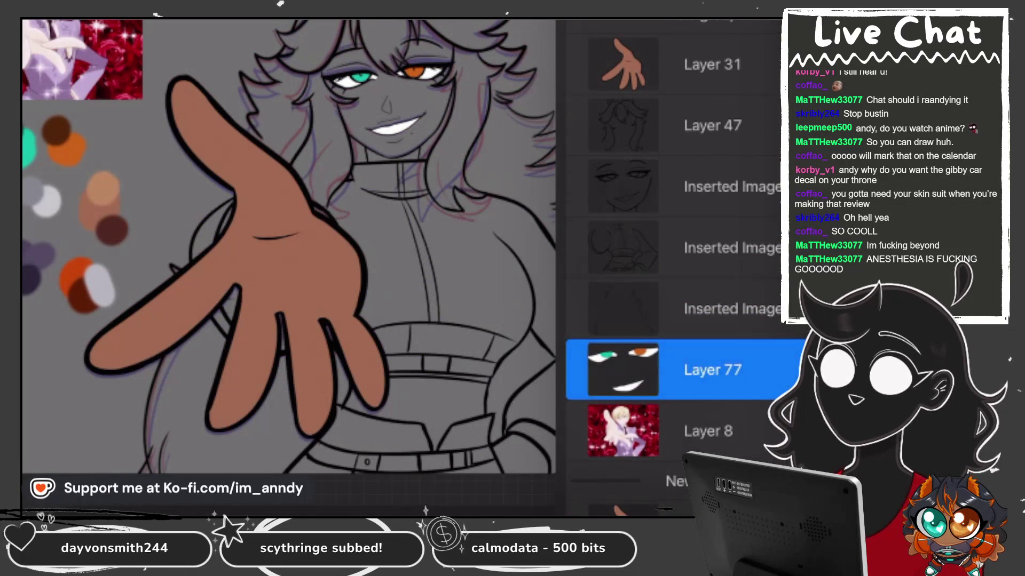
{"action": "left_click_drag", "start_coordinate": [712, 371], "coordinate": [712, 293]}
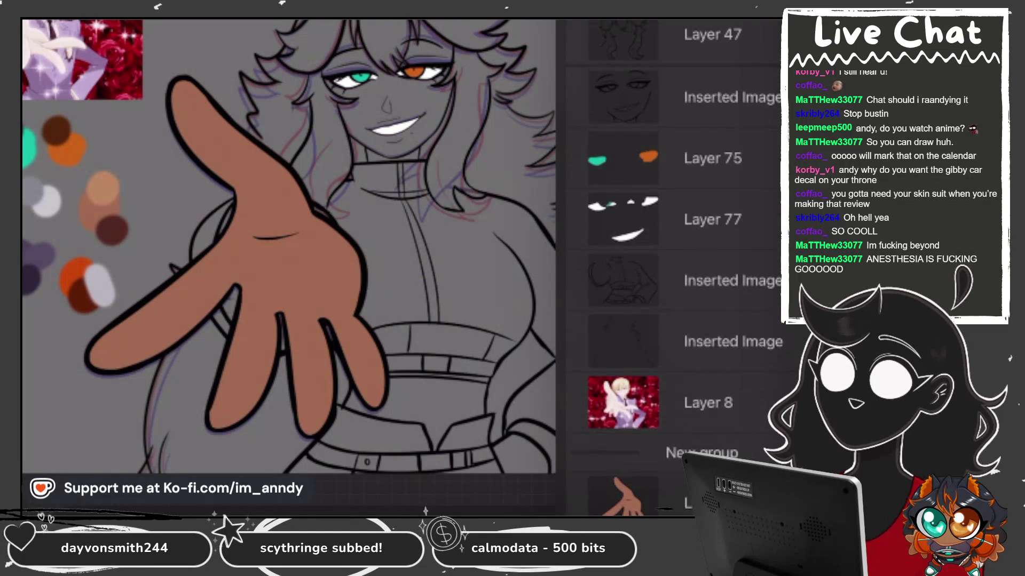
{"action": "left_click", "coordinate": [713, 159]}
{"action": "left_click_drag", "start_coordinate": [712, 201], "coordinate": [712, 152]}
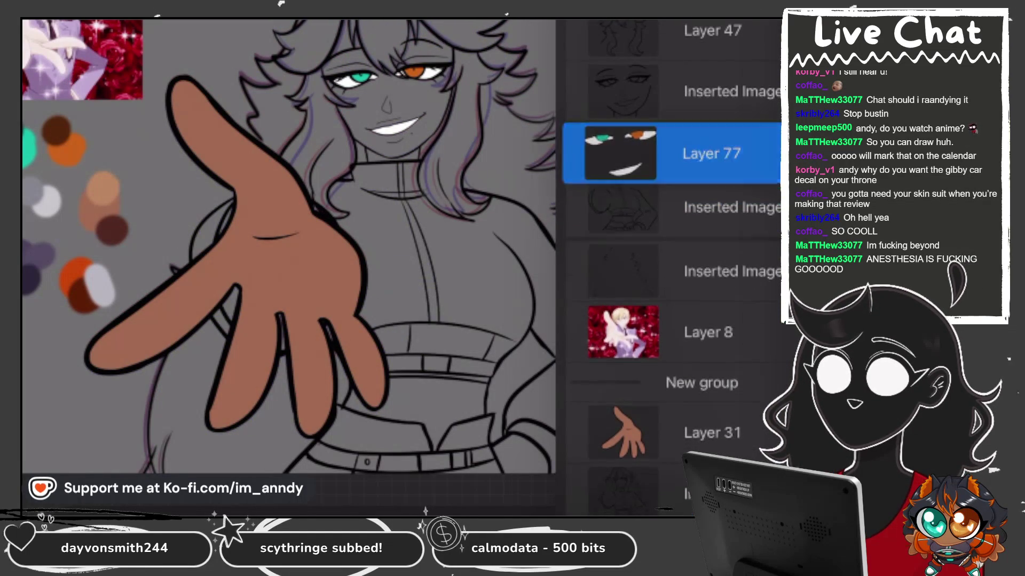
Move eyes Layer 74 below the two sketch image layers.
{"action": "left_click", "coordinate": [712, 91]}
{"action": "scroll", "coordinate": [673, 241], "scroll_direction": "up", "scroll_amount": 2}
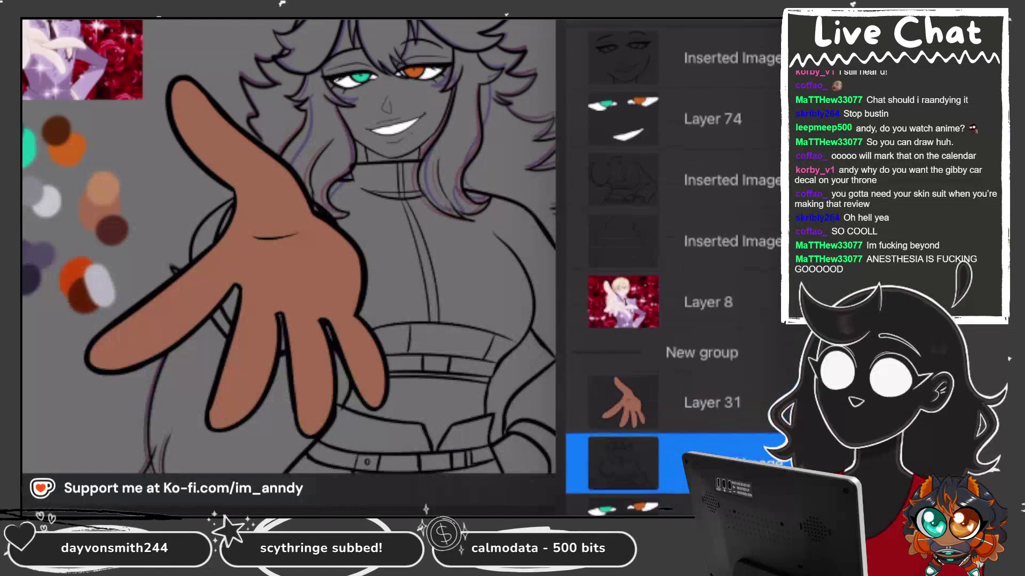
{"action": "left_click", "coordinate": [712, 115]}
{"action": "scroll", "coordinate": [672, 240], "scroll_direction": "up", "scroll_amount": 1}
{"action": "left_click_drag", "start_coordinate": [713, 160], "coordinate": [712, 378]}
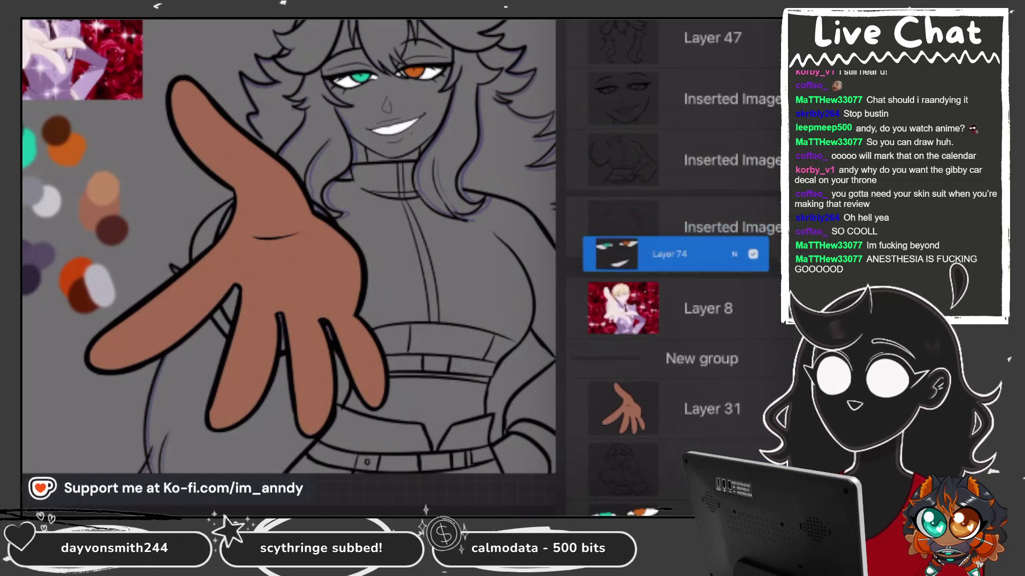
{"action": "left_click", "coordinate": [712, 134]}
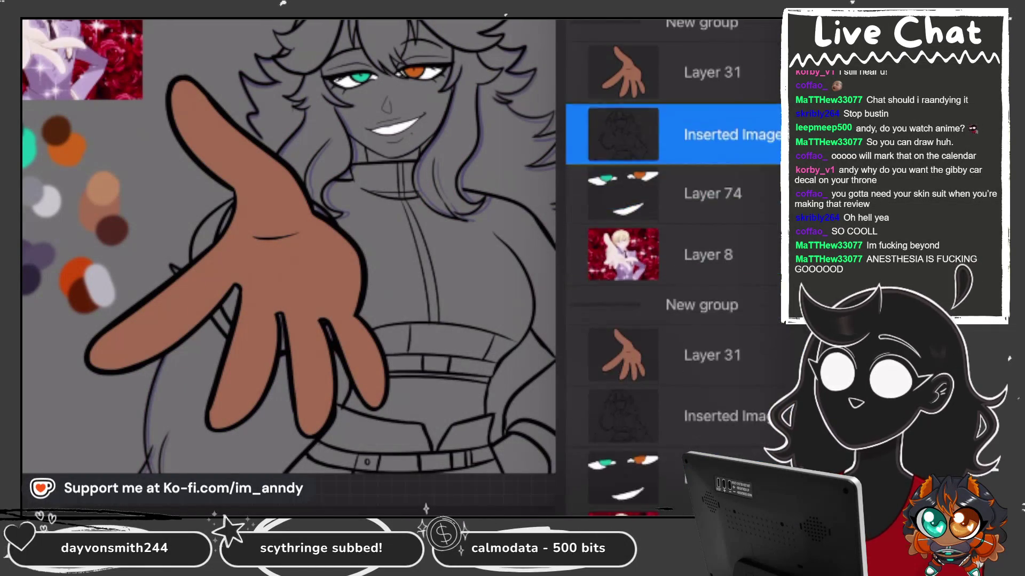
{"action": "scroll", "coordinate": [672, 240], "scroll_direction": "up", "scroll_amount": 5}
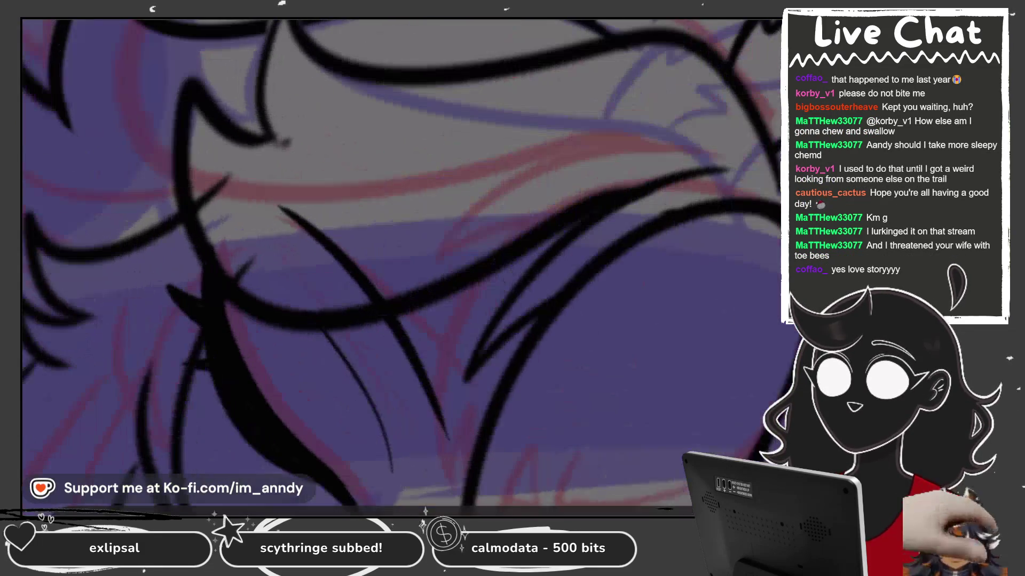
Erase the short stray black stroke near the hair.
{"action": "left_click_drag", "start_coordinate": [231, 172], "coordinate": [203, 197]}
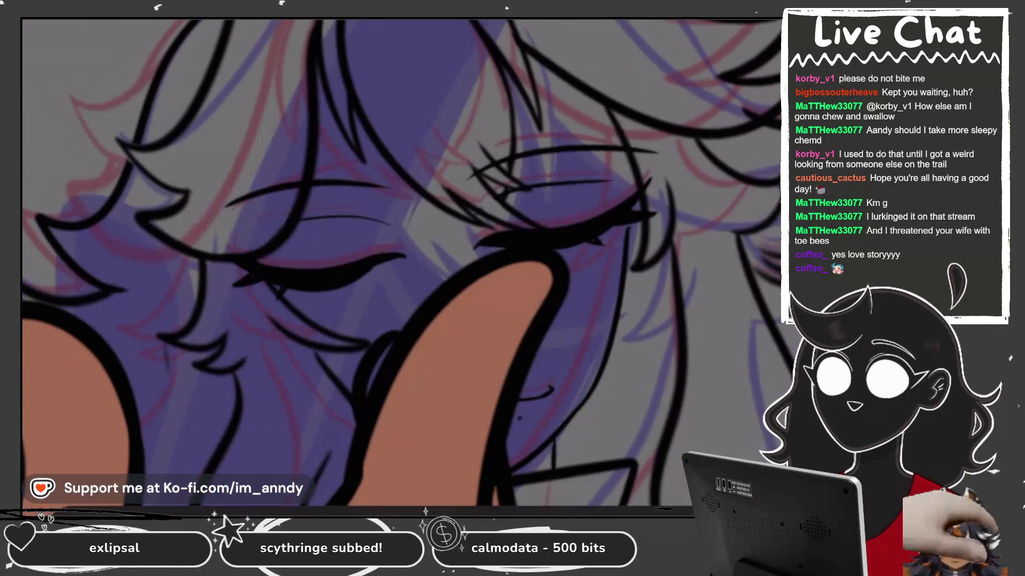
On Layer 52, paint orange accent strokes along the woman's black hair line.
{"action": "left_click", "coordinate": [672, 295]}
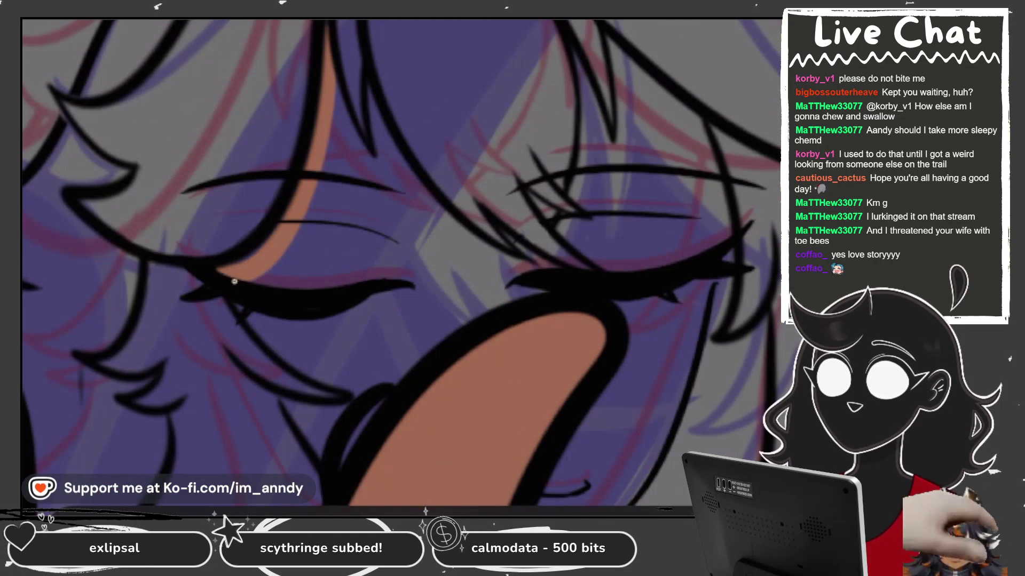
{"action": "left_click_drag", "start_coordinate": [274, 351], "coordinate": [358, 393]}
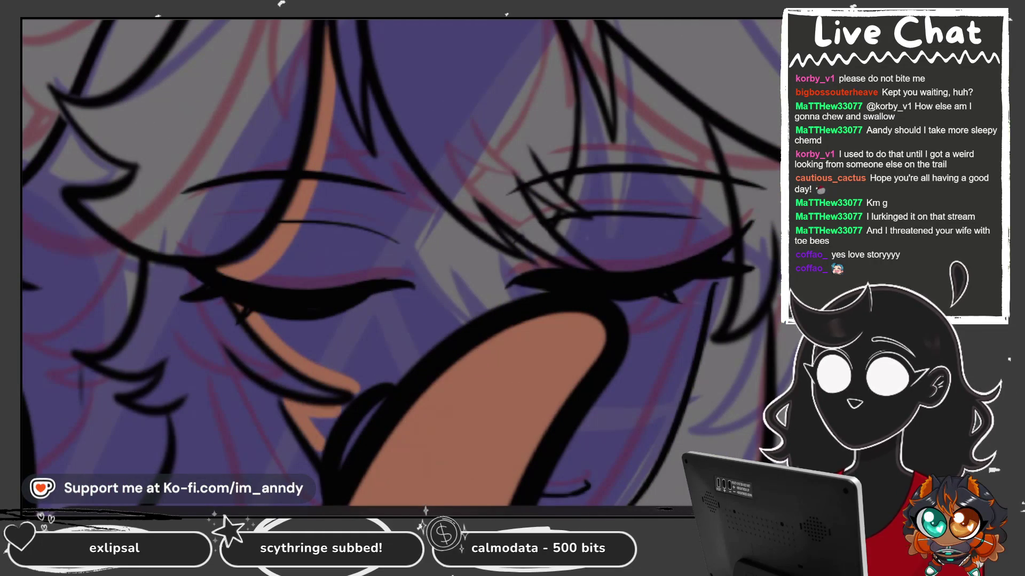
{"action": "left_click_drag", "start_coordinate": [373, 379], "coordinate": [398, 373]}
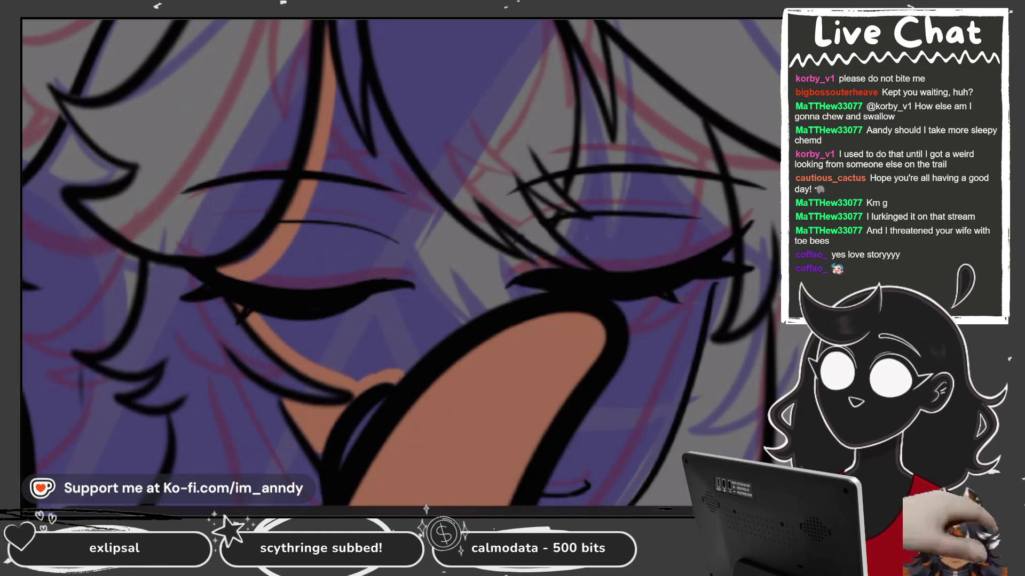
{"action": "scroll", "coordinate": [400, 264], "scroll_direction": "down", "scroll_amount": 5}
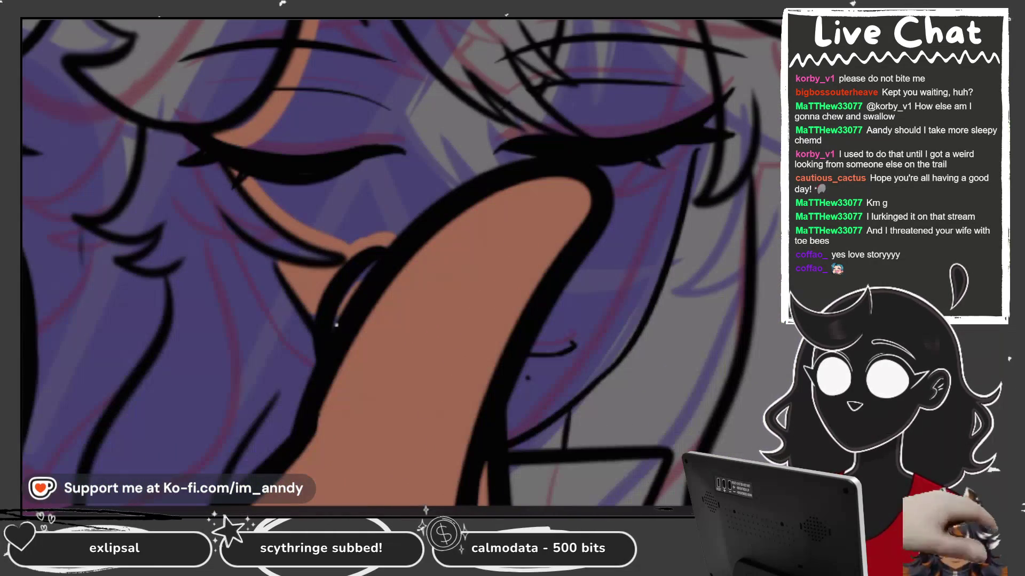
{"action": "scroll", "coordinate": [400, 264], "scroll_direction": "up", "scroll_amount": 3}
{"action": "scroll", "coordinate": [400, 264], "scroll_direction": "up", "scroll_amount": 3}
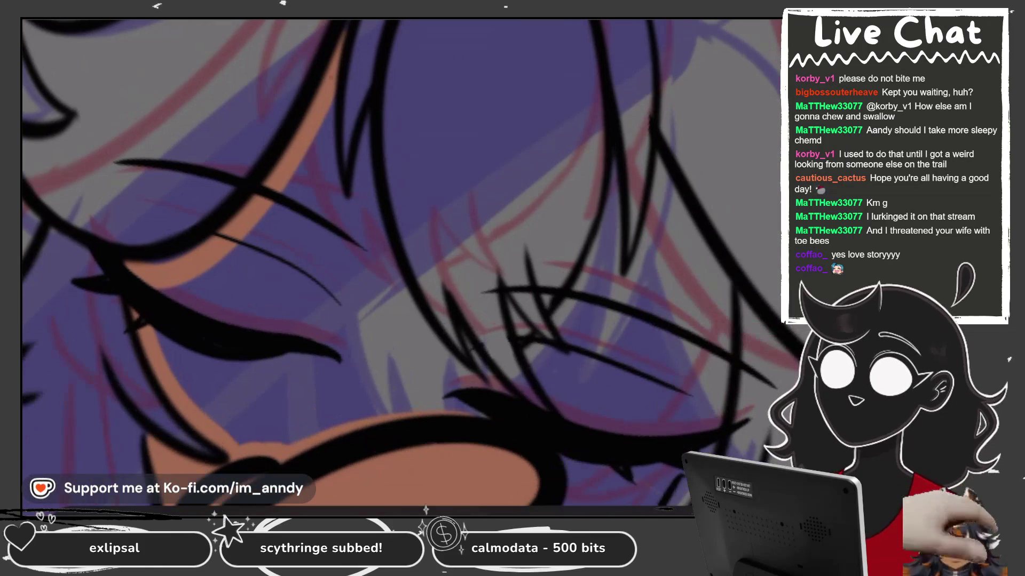
{"action": "left_click_drag", "start_coordinate": [369, 152], "coordinate": [403, 293]}
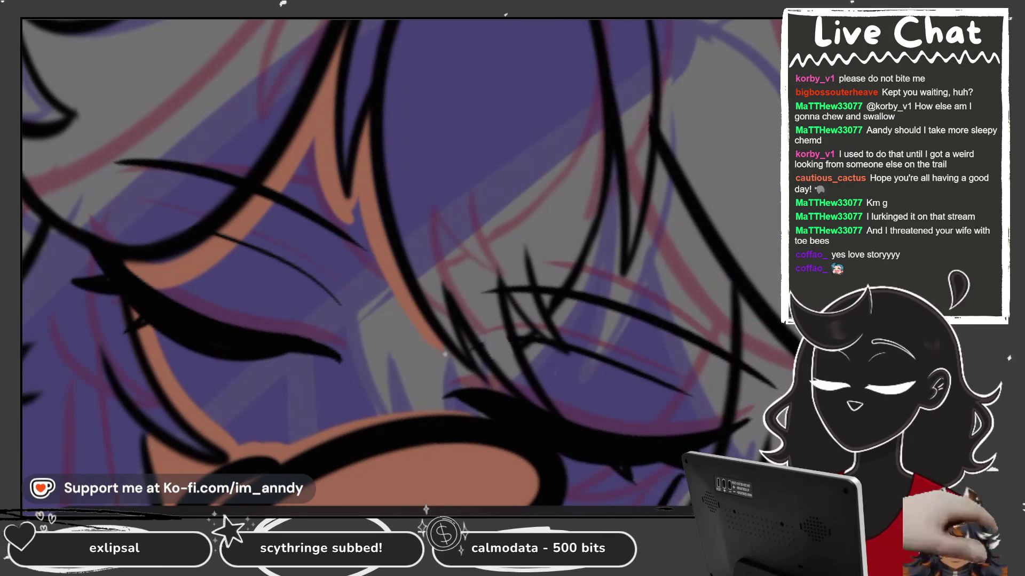
Add more orange accent strokes down the hair beside the face.
{"action": "scroll", "coordinate": [400, 265], "scroll_direction": "down", "scroll_amount": 3}
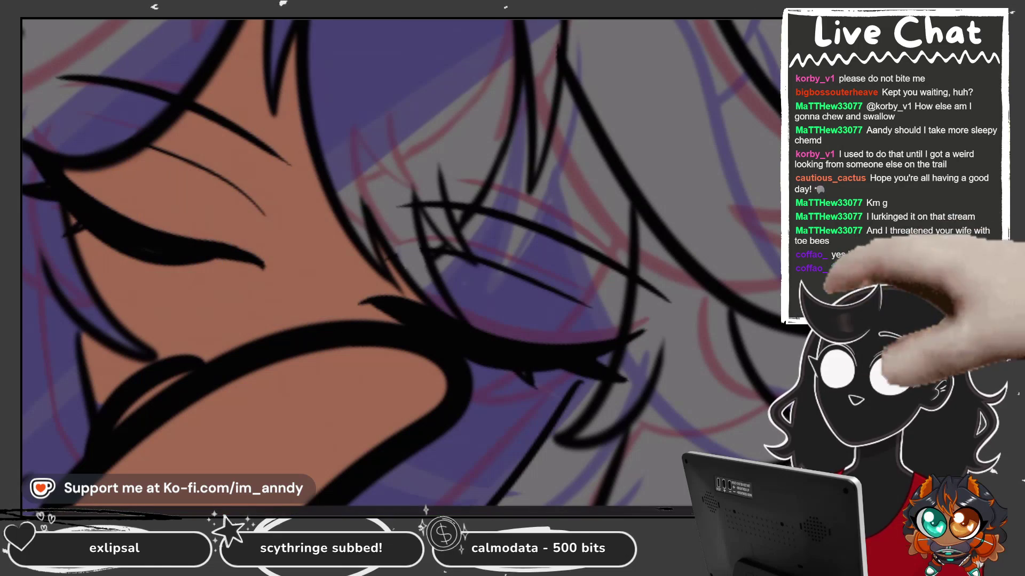
{"action": "scroll", "coordinate": [400, 264], "scroll_direction": "right", "scroll_amount": 3}
{"action": "scroll", "coordinate": [400, 264], "scroll_direction": "right", "scroll_amount": 1}
{"action": "left_click_drag", "start_coordinate": [346, 214], "coordinate": [400, 278]}
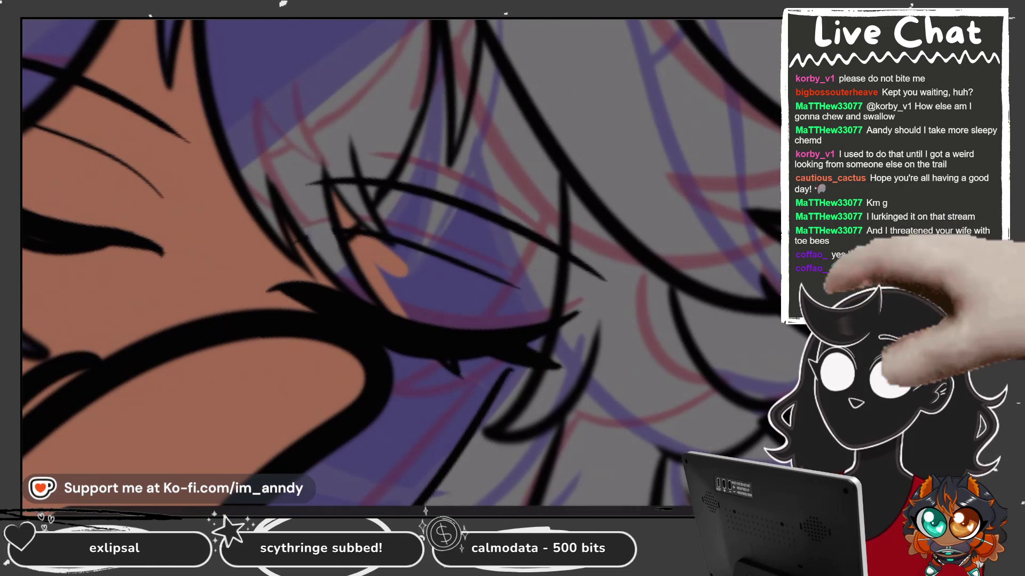
{"action": "left_click_drag", "start_coordinate": [483, 85], "coordinate": [438, 211]}
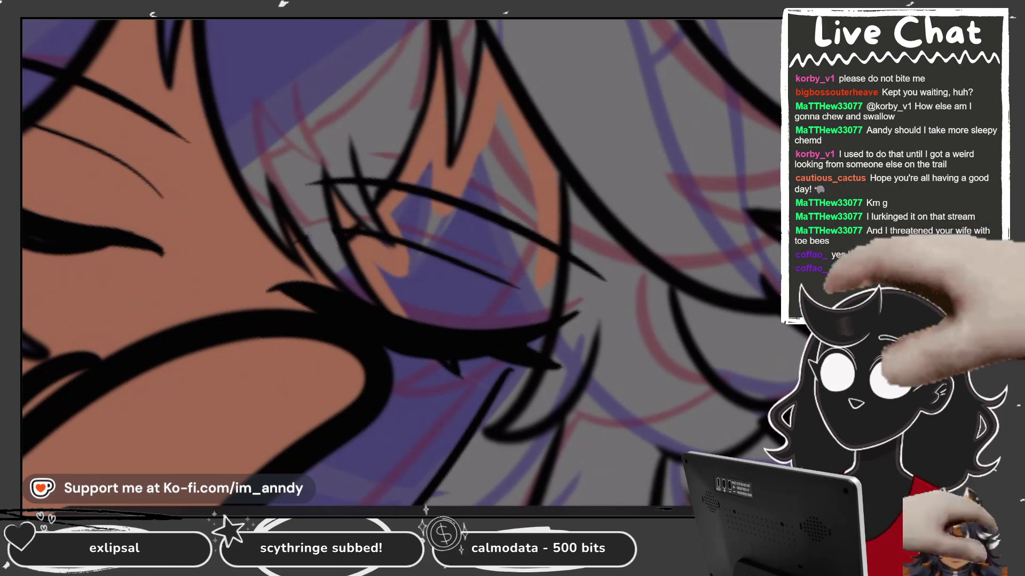
{"action": "scroll", "coordinate": [400, 264], "scroll_direction": "down", "scroll_amount": 3}
{"action": "scroll", "coordinate": [400, 264], "scroll_direction": "left", "scroll_amount": 5}
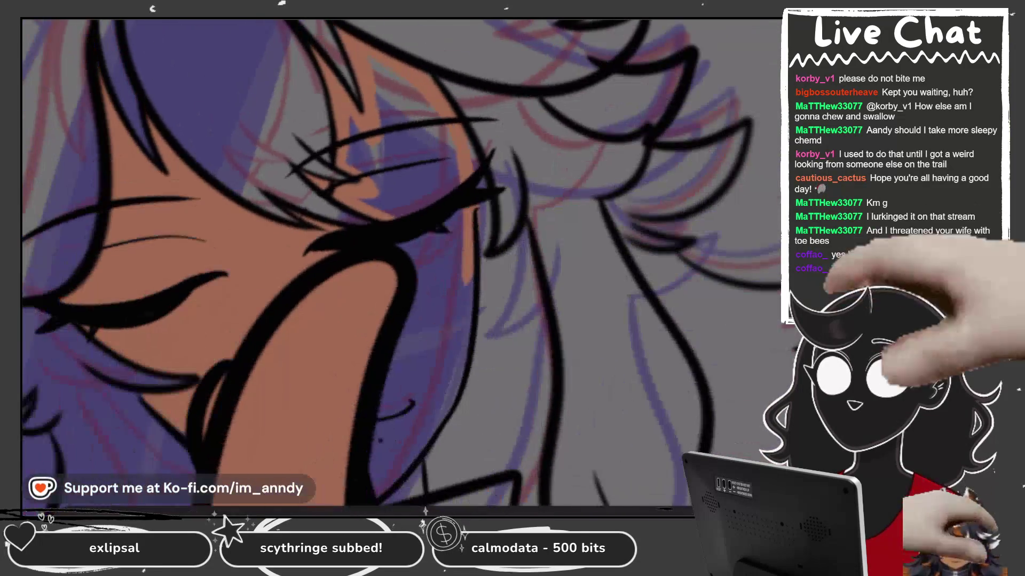
{"action": "scroll", "coordinate": [400, 264], "scroll_direction": "right", "scroll_amount": 3}
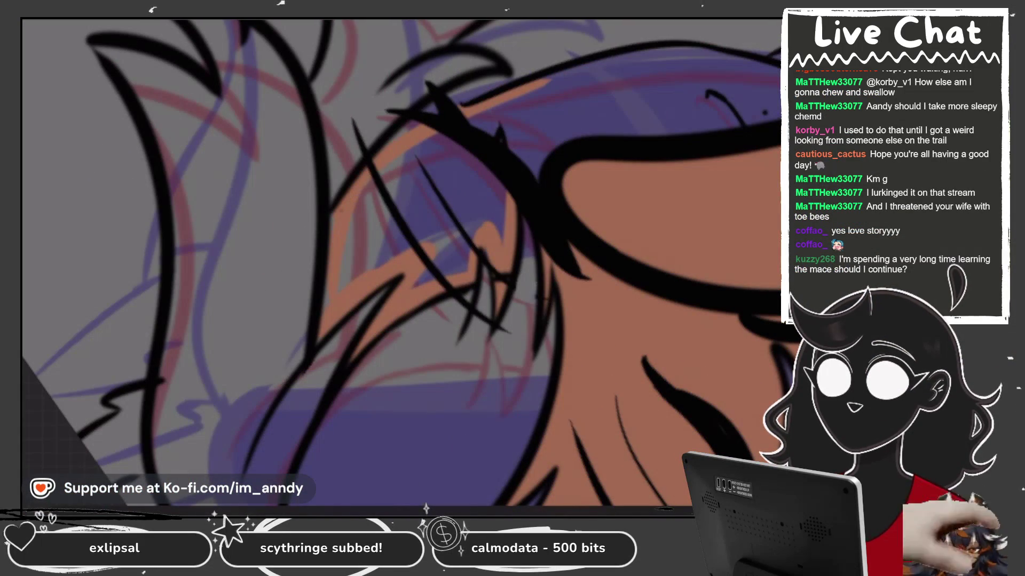
{"action": "scroll", "coordinate": [400, 264], "scroll_direction": "right", "scroll_amount": 3}
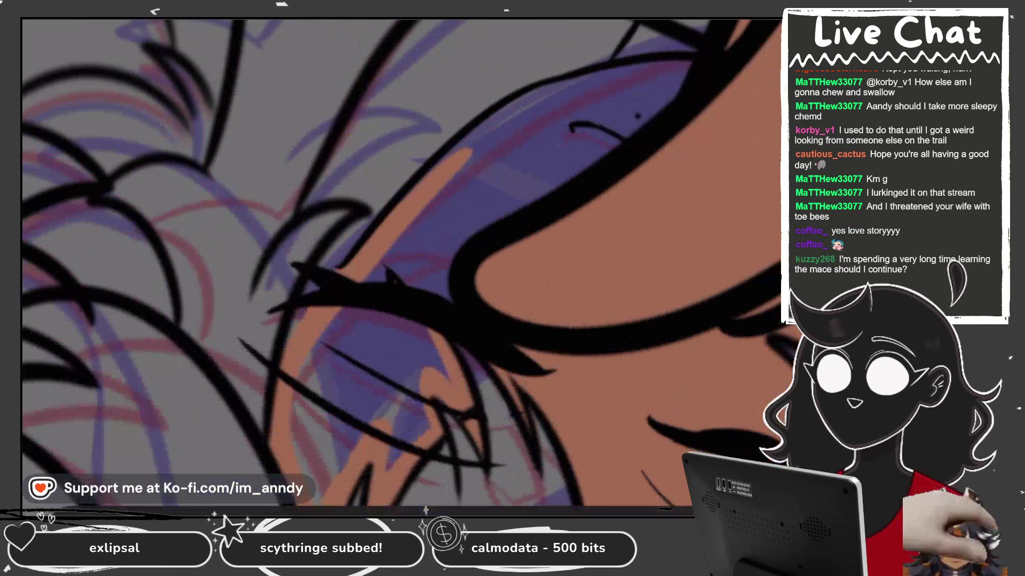
{"action": "left_click_drag", "start_coordinate": [454, 160], "coordinate": [565, 91]}
Brush skin colour over the purple streaks around the face and beneath the closed eyelid.
{"action": "left_click_drag", "start_coordinate": [662, 80], "coordinate": [565, 160]}
{"action": "left_click_drag", "start_coordinate": [560, 161], "coordinate": [443, 256]}
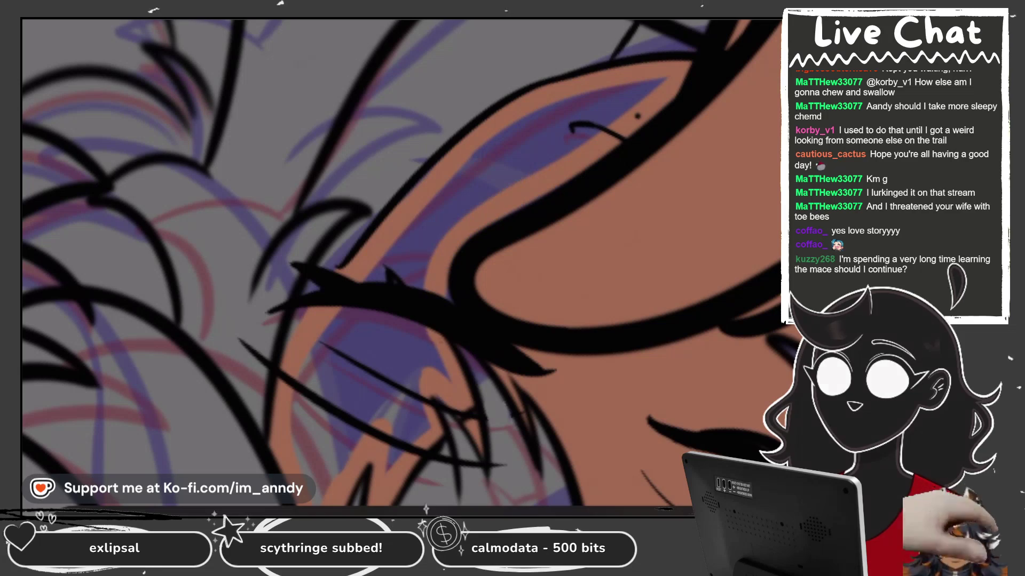
{"action": "left_click_drag", "start_coordinate": [614, 107], "coordinate": [447, 330]}
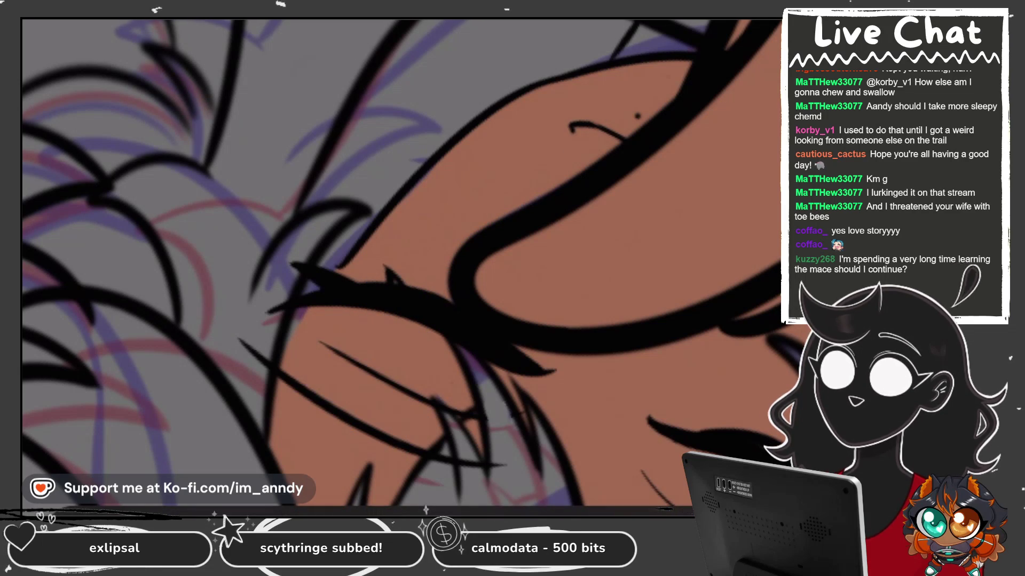
{"action": "scroll", "coordinate": [400, 264], "scroll_direction": "down", "scroll_amount": 3}
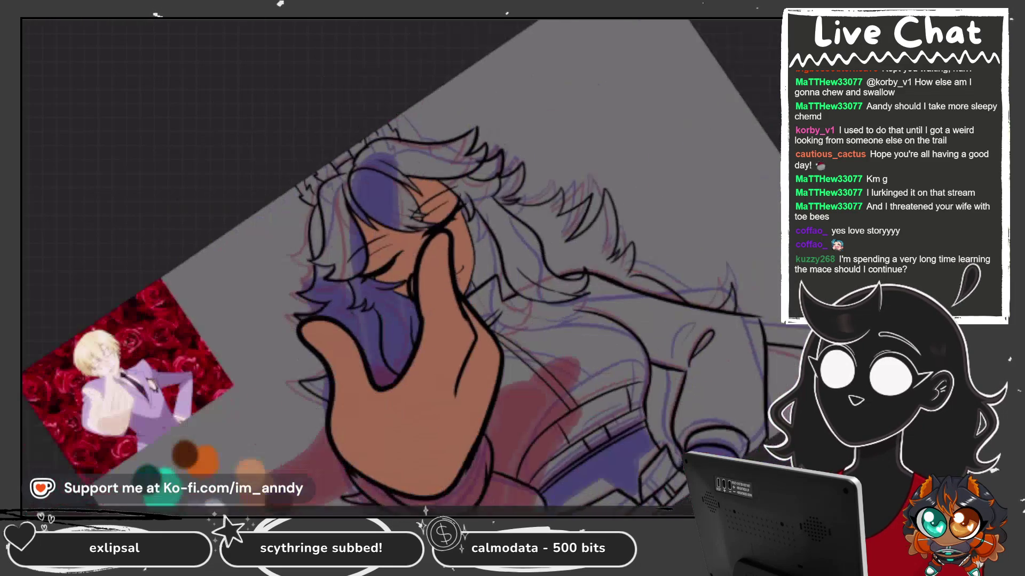
Zoom in and back out around the collar area of the illustration.
{"action": "scroll", "coordinate": [400, 264], "scroll_direction": "up", "scroll_amount": 5}
{"action": "scroll", "coordinate": [412, 237], "scroll_direction": "up", "scroll_amount": 4}
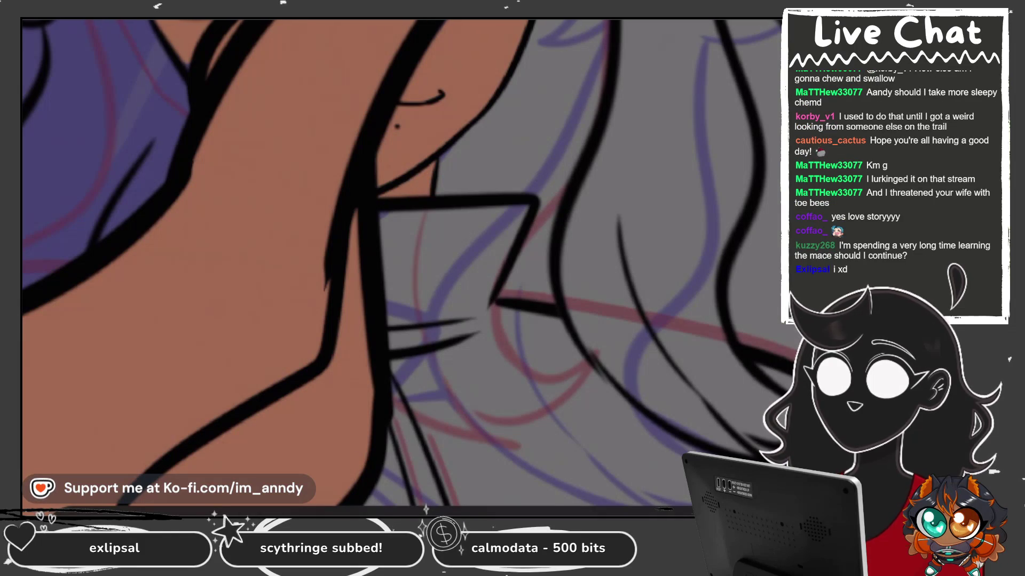
{"action": "scroll", "coordinate": [344, 104], "scroll_direction": "down", "scroll_amount": 2}
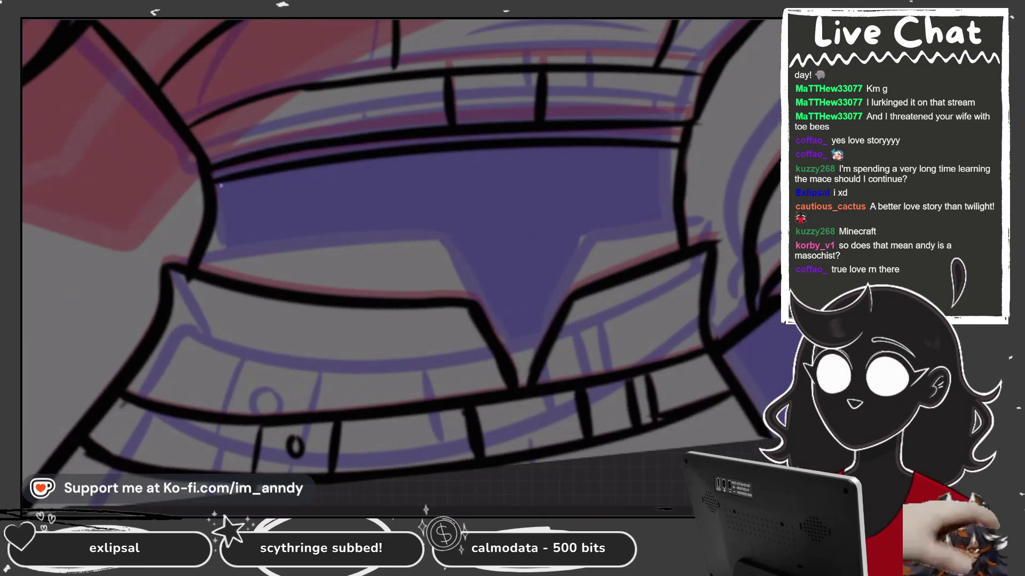
Outline the first purple V-notched band in orange and fill its interior orange.
{"action": "left_click_drag", "start_coordinate": [221, 186], "coordinate": [209, 267]}
{"action": "left_click_drag", "start_coordinate": [224, 197], "coordinate": [312, 170]}
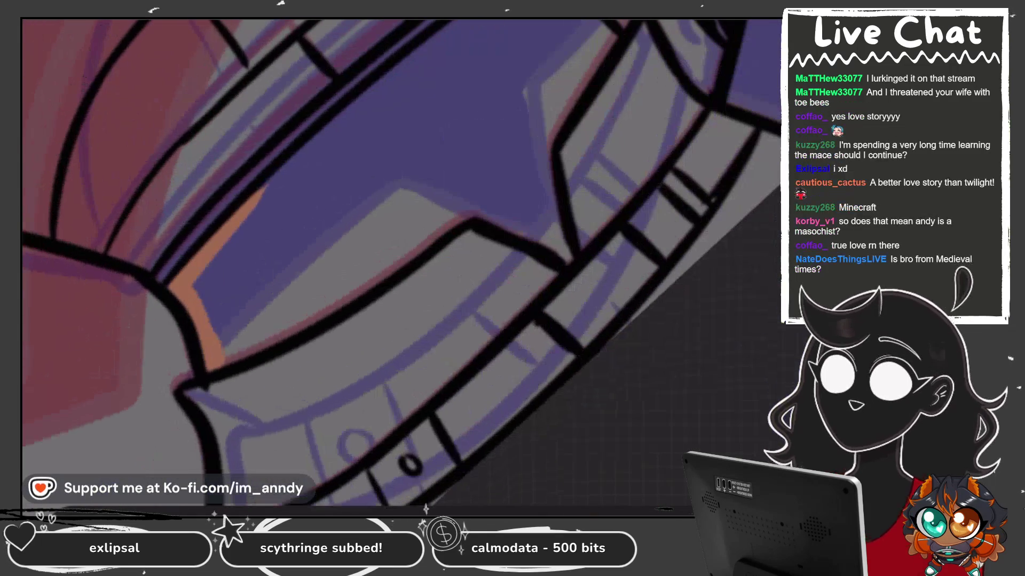
{"action": "left_click_drag", "start_coordinate": [246, 219], "coordinate": [470, 24]}
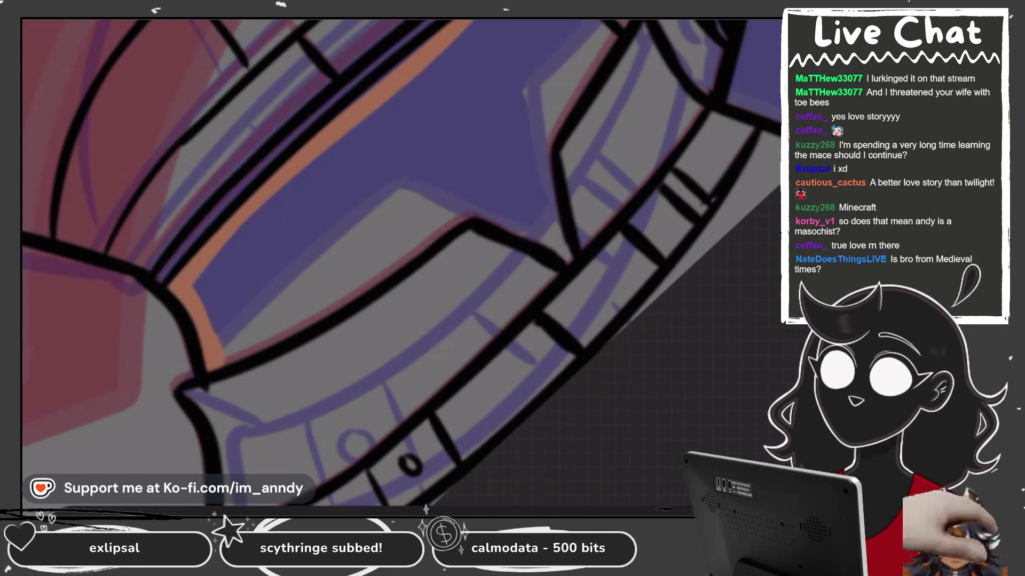
{"action": "left_click_drag", "start_coordinate": [429, 92], "coordinate": [513, 29]}
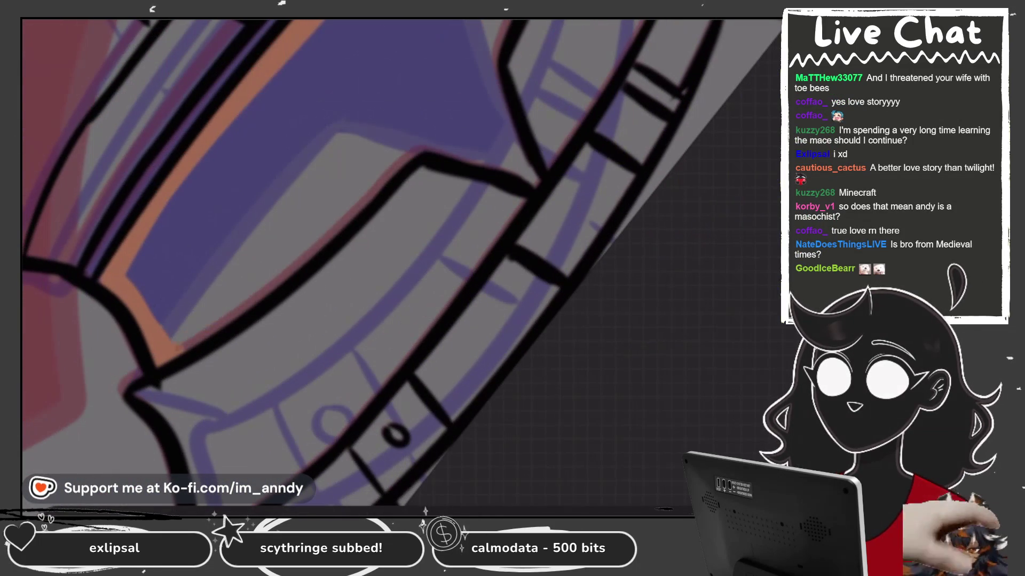
{"action": "mouse_move", "coordinate": [178, 352]}
{"action": "left_mouse_down"}
{"action": "mouse_move", "coordinate": [435, 140]}
{"action": "mouse_move", "coordinate": [517, 171]}
{"action": "left_mouse_up"}
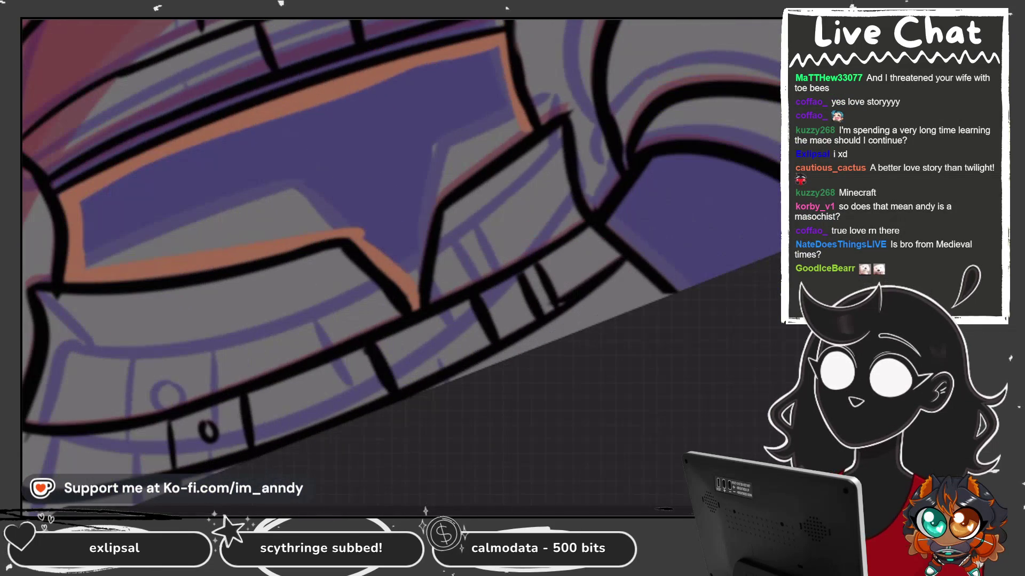
{"action": "left_click_drag", "start_coordinate": [437, 181], "coordinate": [413, 281]}
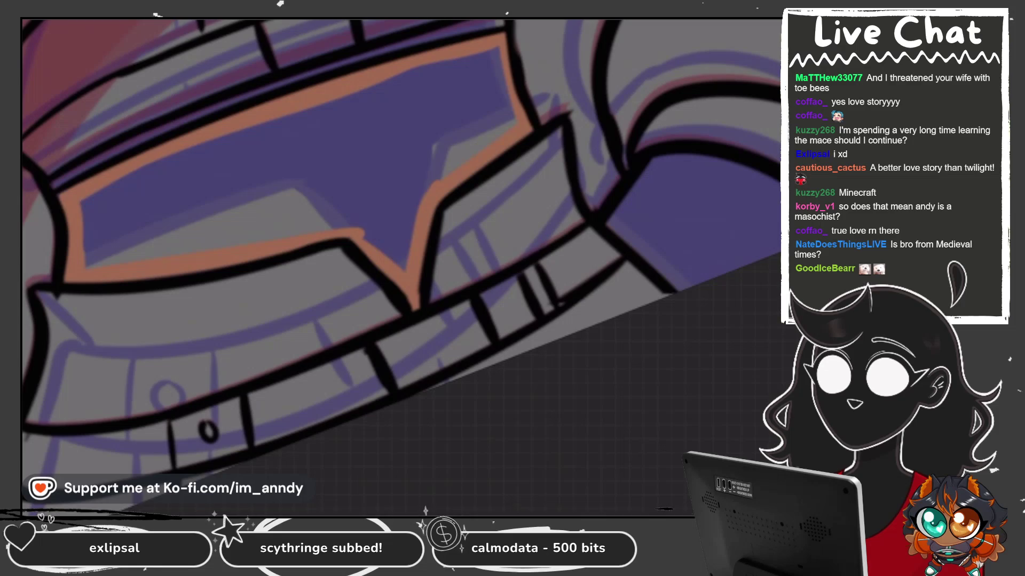
{"action": "left_click", "coordinate": [293, 160]}
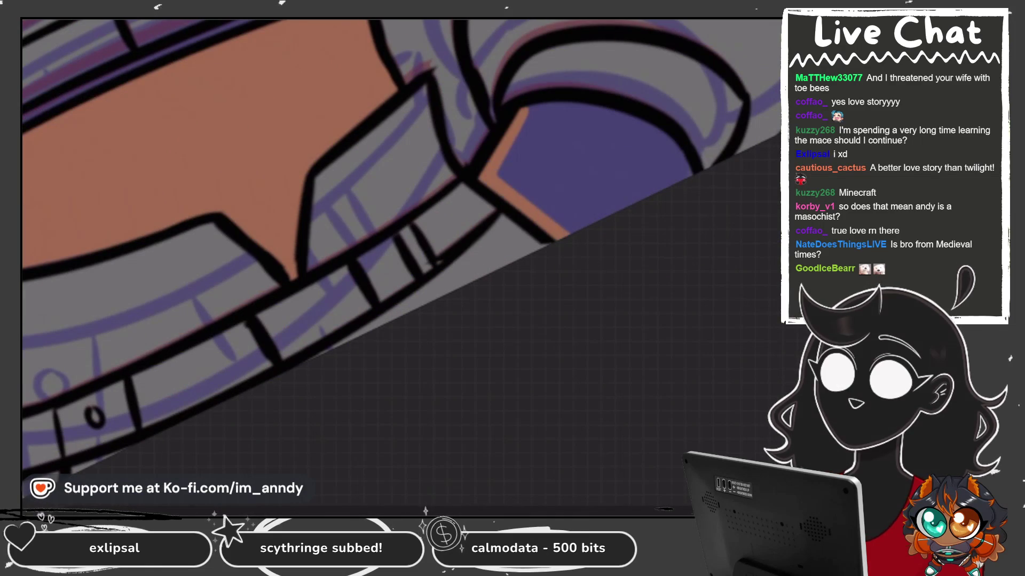
{"action": "mouse_move", "coordinate": [526, 111]}
{"action": "left_mouse_down"}
{"action": "mouse_move", "coordinate": [657, 144]}
{"action": "mouse_move", "coordinate": [689, 172]}
{"action": "left_mouse_up"}
{"action": "left_click", "coordinate": [581, 176]}
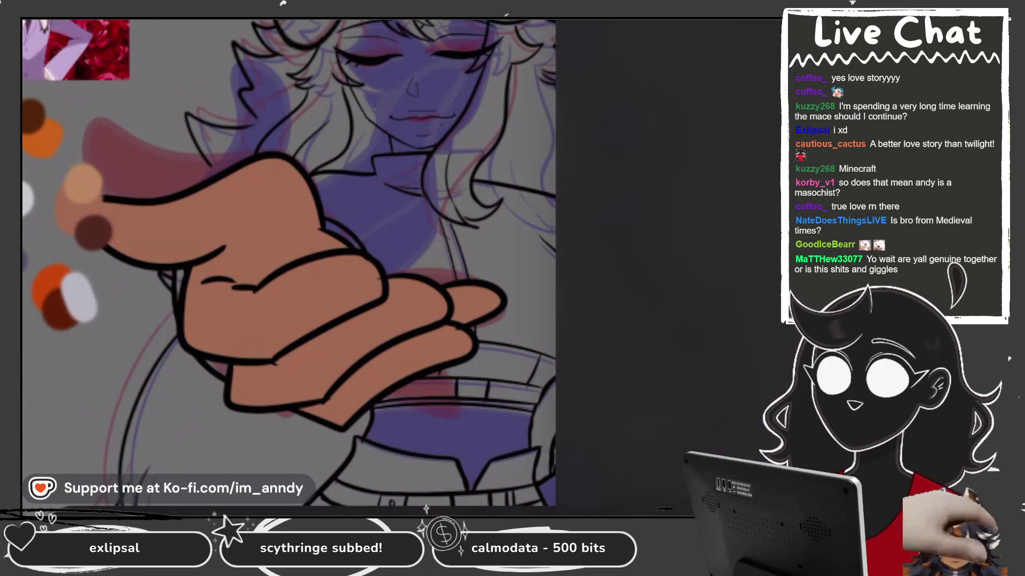
On Layer 53, outline the waistband and the right purple shape's edges in orange.
{"action": "scroll", "coordinate": [672, 266], "scroll_direction": "down", "scroll_amount": 2}
{"action": "left_click", "coordinate": [694, 443]}
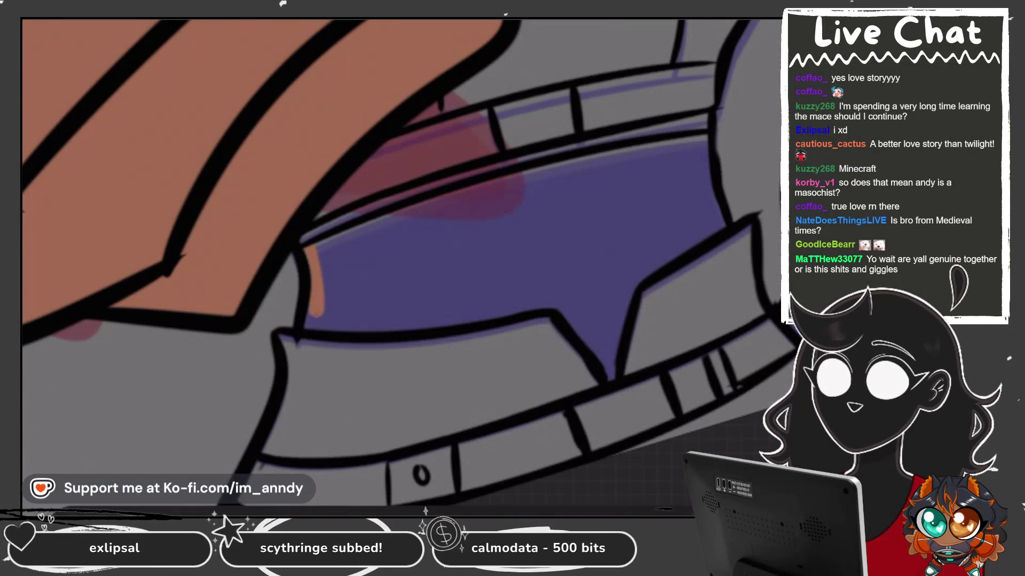
{"action": "left_click_drag", "start_coordinate": [320, 275], "coordinate": [568, 163]}
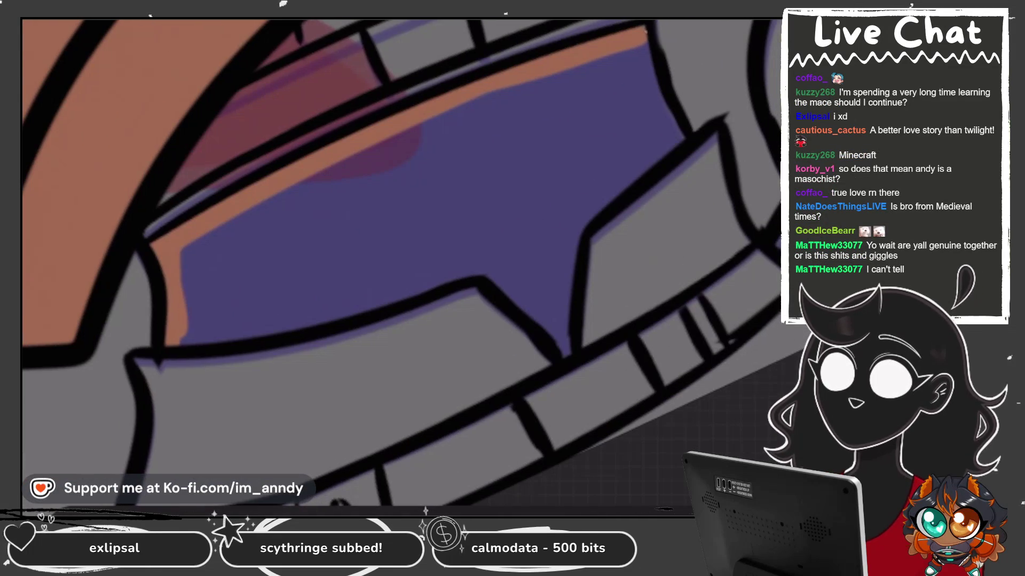
{"action": "left_click_drag", "start_coordinate": [182, 341], "coordinate": [469, 285]}
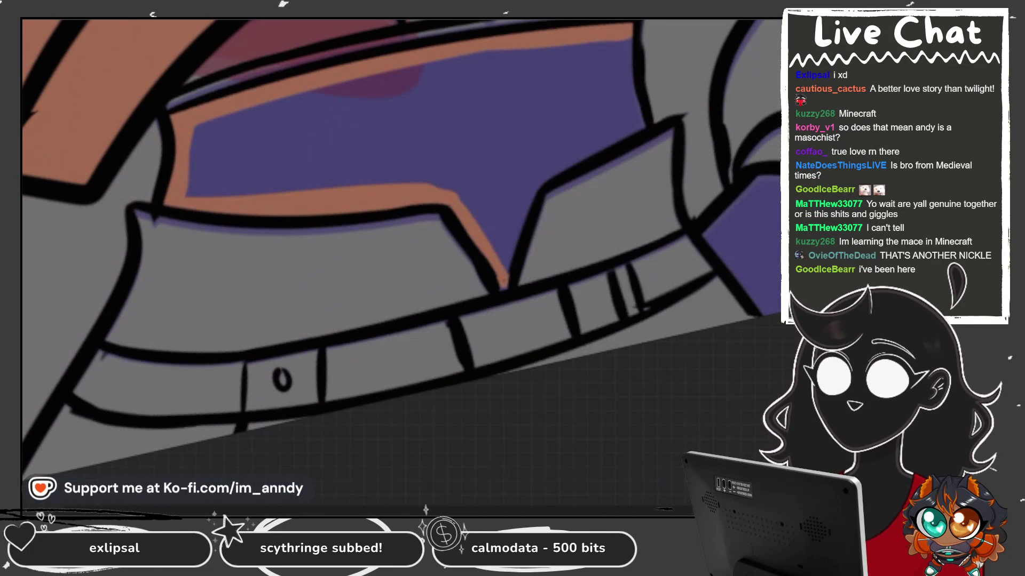
{"action": "left_click_drag", "start_coordinate": [504, 288], "coordinate": [625, 45]}
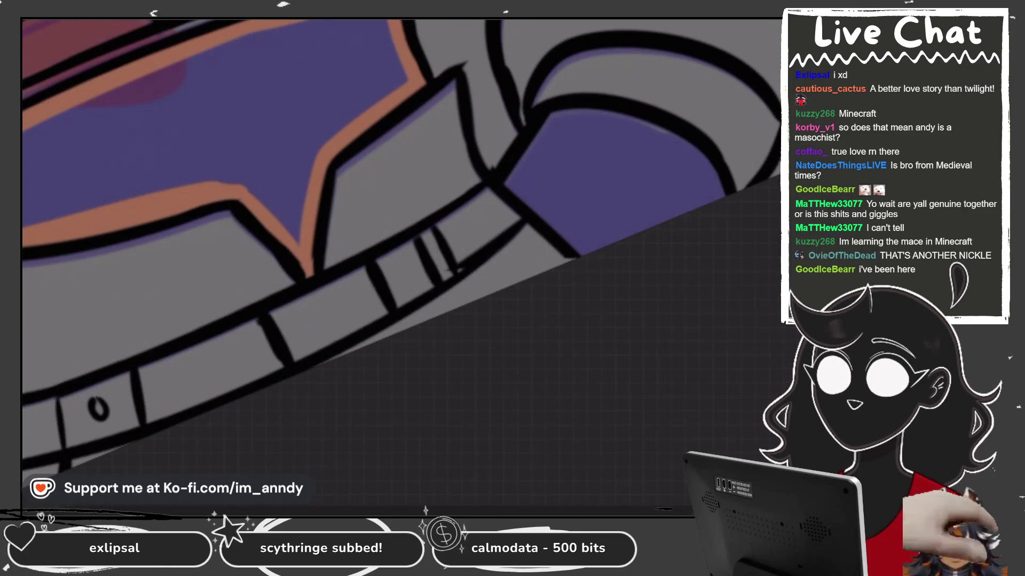
{"action": "left_click_drag", "start_coordinate": [539, 118], "coordinate": [592, 254]}
{"action": "left_click_drag", "start_coordinate": [560, 115], "coordinate": [715, 179]}
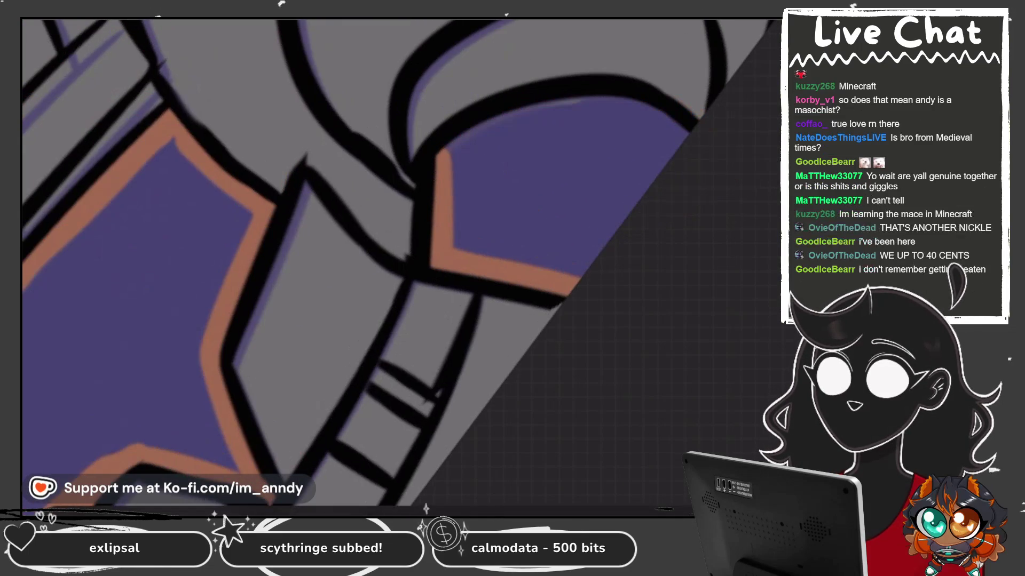
{"action": "mouse_move", "coordinate": [445, 157]}
{"action": "left_mouse_down"}
{"action": "mouse_move", "coordinate": [587, 98]}
{"action": "mouse_move", "coordinate": [685, 125]}
{"action": "left_mouse_up"}
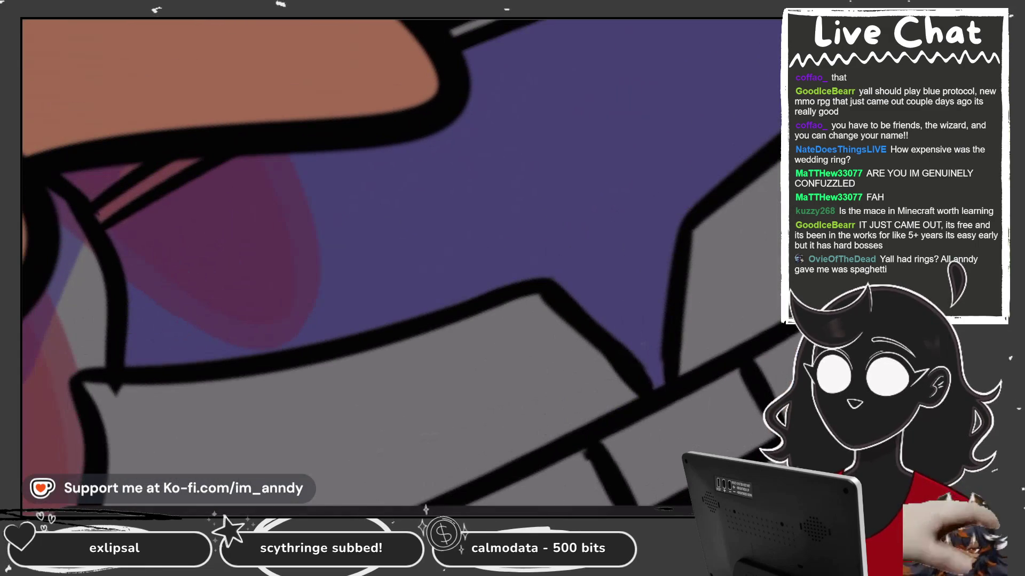
Trace orange edges along the cuff and outline, then fill the large purple area orange.
{"action": "mouse_move", "coordinate": [118, 232]}
{"action": "left_mouse_down"}
{"action": "mouse_move", "coordinate": [128, 360]}
{"action": "mouse_move", "coordinate": [421, 319]}
{"action": "left_mouse_up"}
{"action": "mouse_move", "coordinate": [513, 224]}
{"action": "left_mouse_down"}
{"action": "mouse_move", "coordinate": [598, 234]}
{"action": "mouse_move", "coordinate": [654, 293]}
{"action": "left_mouse_up"}
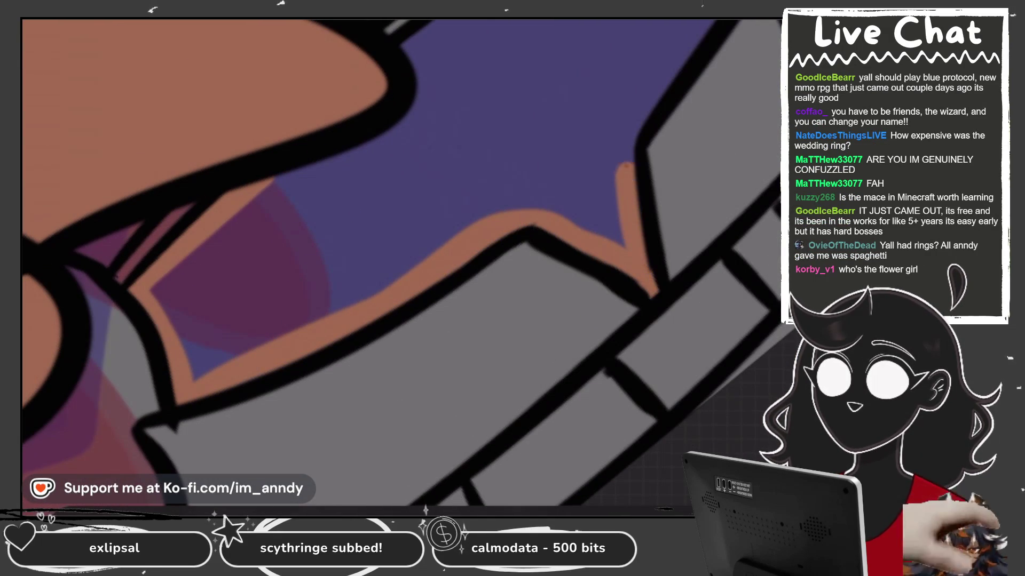
{"action": "left_click_drag", "start_coordinate": [622, 184], "coordinate": [713, 24]}
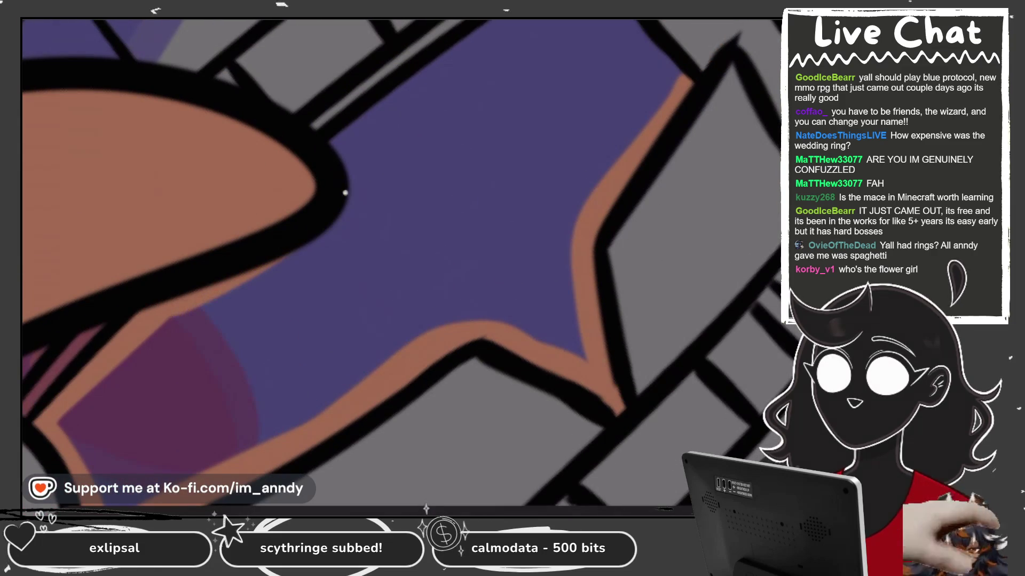
{"action": "left_click_drag", "start_coordinate": [368, 208], "coordinate": [552, 22]}
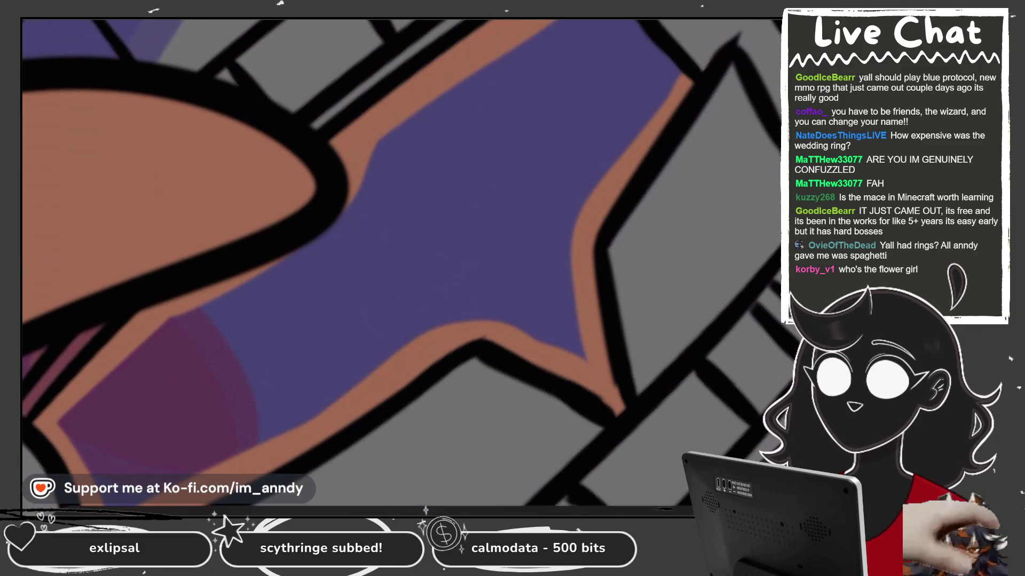
{"action": "left_click", "coordinate": [427, 240]}
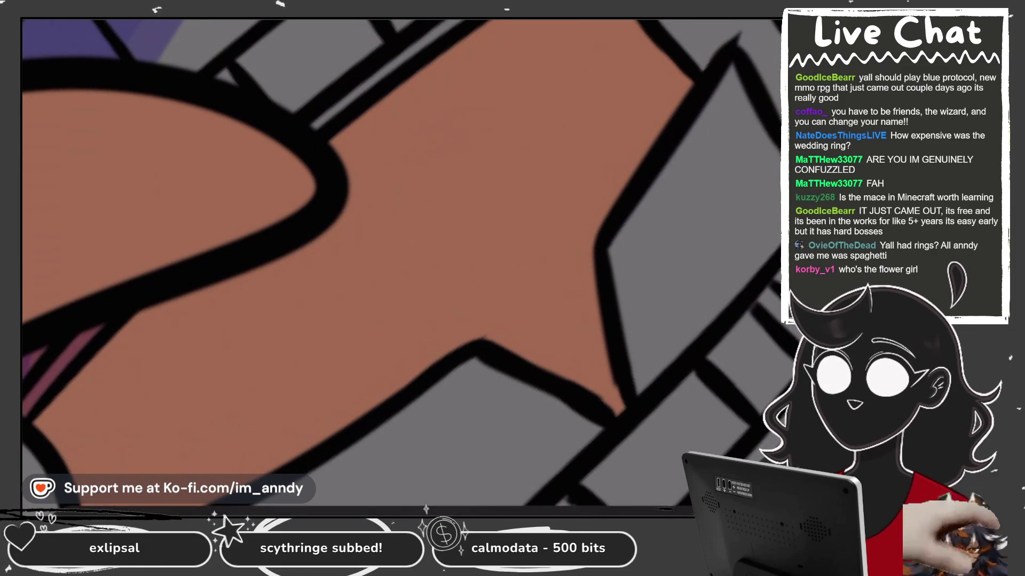
Move around the canvas over the outstretched hand, face and midriff areas.
{"action": "scroll", "coordinate": [405, 262], "scroll_direction": "down", "scroll_amount": 3}
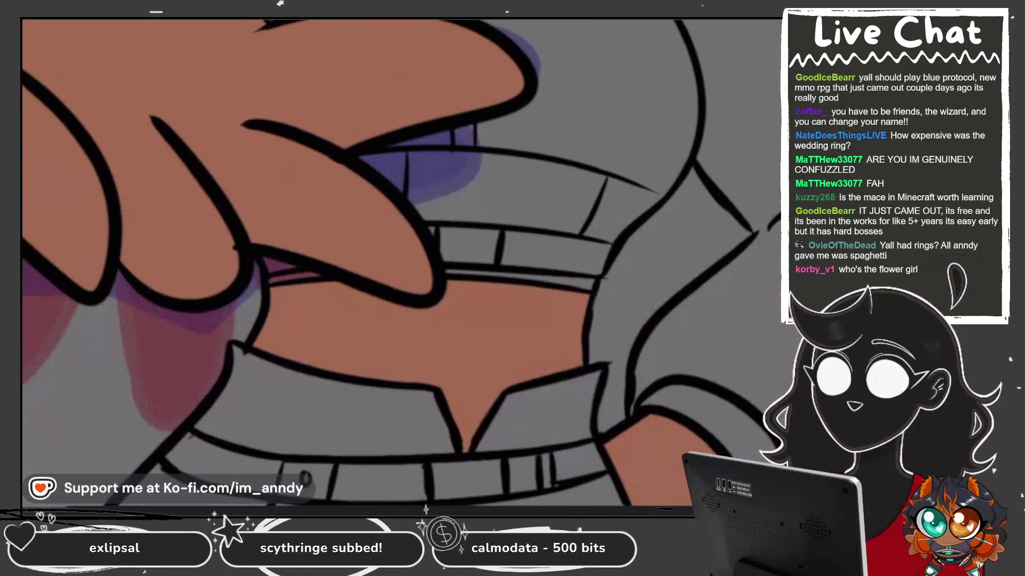
{"action": "scroll", "coordinate": [395, 262], "scroll_direction": "down", "scroll_amount": 1}
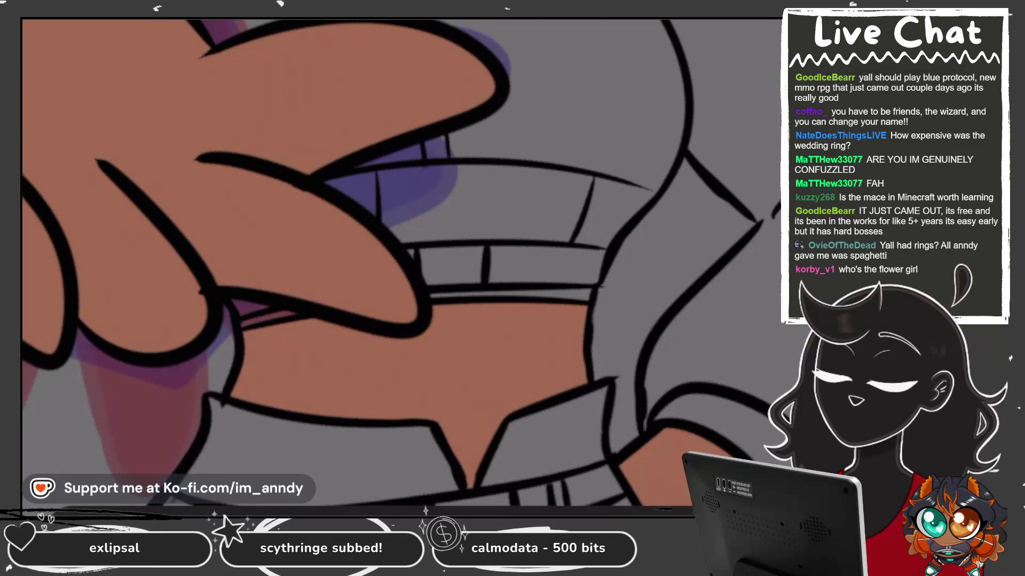
{"action": "scroll", "coordinate": [400, 262], "scroll_direction": "down", "scroll_amount": 2}
{"action": "scroll", "coordinate": [400, 262], "scroll_direction": "down", "scroll_amount": 2}
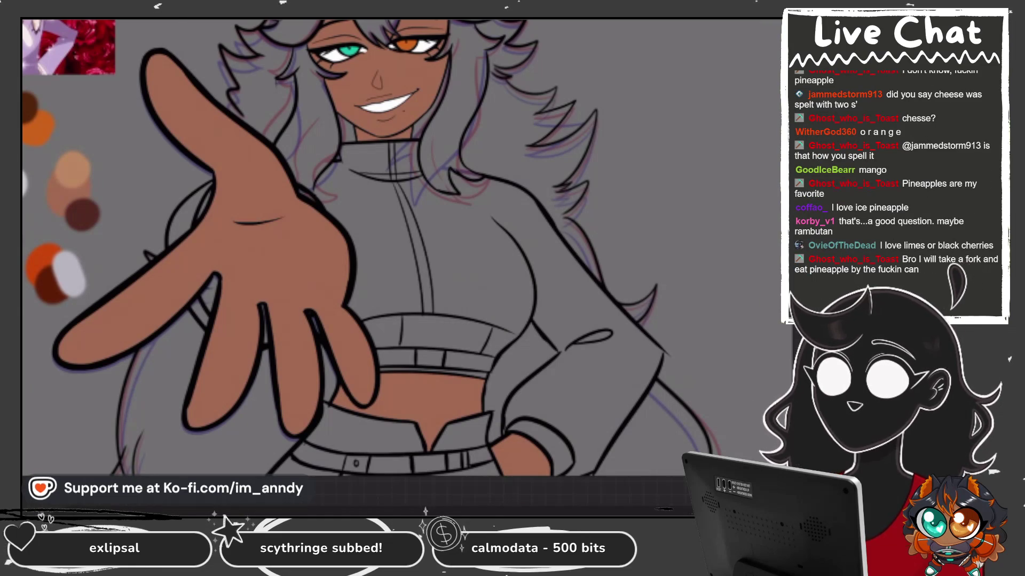
{"action": "scroll", "coordinate": [373, 240], "scroll_direction": "down", "scroll_amount": 3}
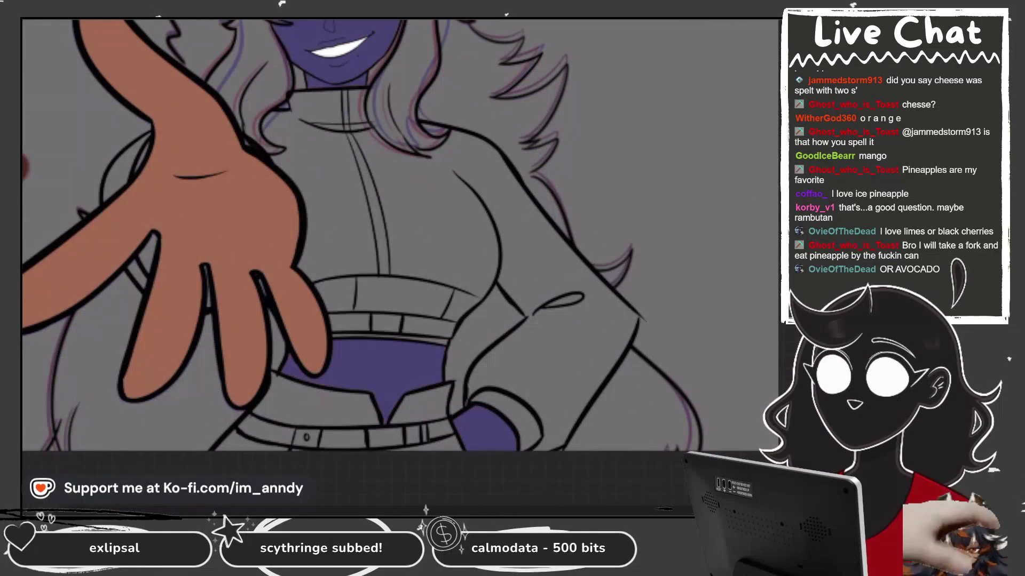
Zoom the canvas toward the eyes on the skin layer.
{"action": "scroll", "coordinate": [673, 267], "scroll_direction": "down", "scroll_amount": 3}
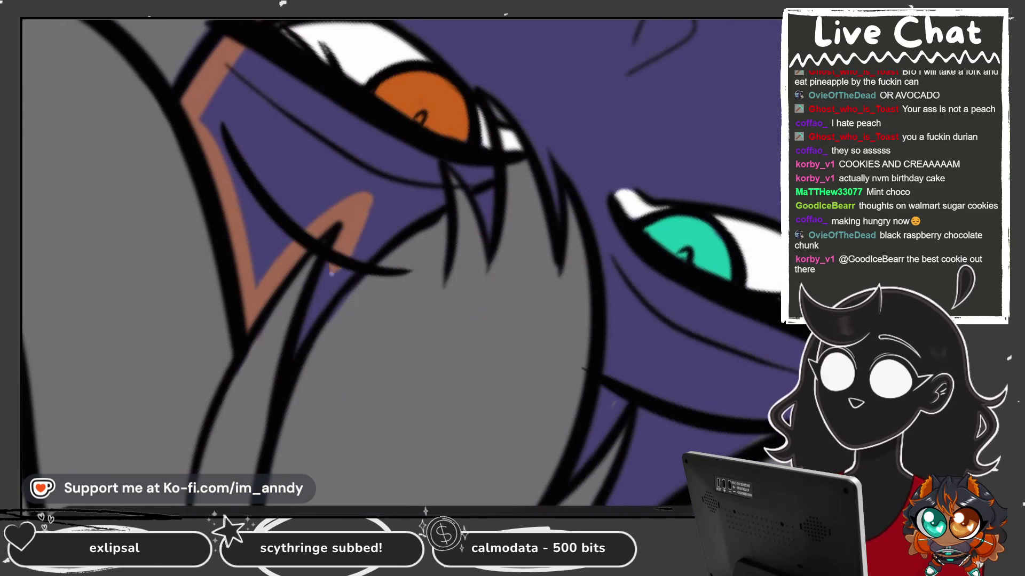
Paint orange, tan and brown along the face's left edge and hair edge, undoing one stray stroke.
{"action": "mouse_move", "coordinate": [298, 347]}
{"action": "left_mouse_down"}
{"action": "mouse_move", "coordinate": [419, 205]}
{"action": "mouse_move", "coordinate": [433, 158]}
{"action": "left_mouse_up"}
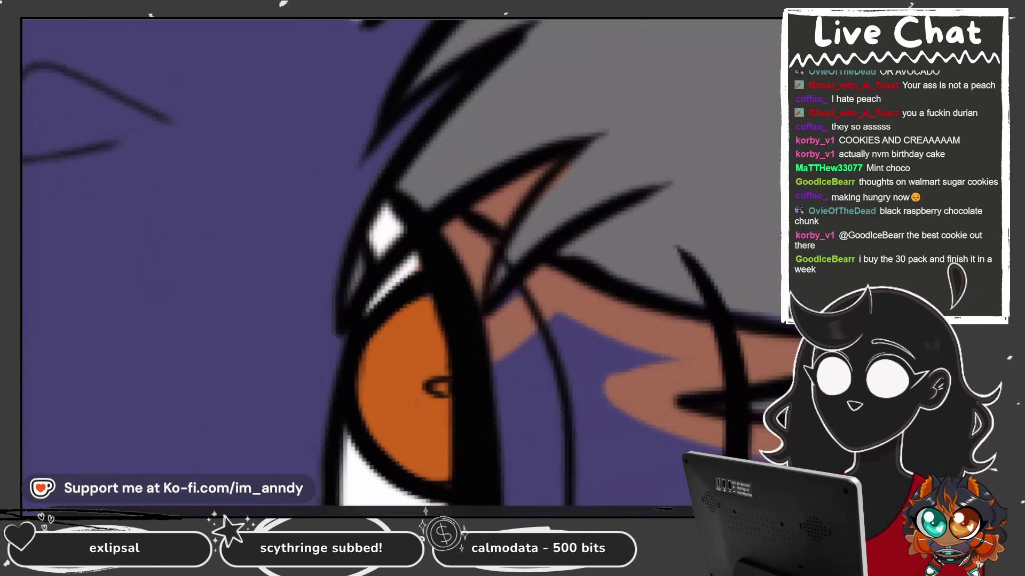
{"action": "left_click_drag", "start_coordinate": [335, 390], "coordinate": [417, 115]}
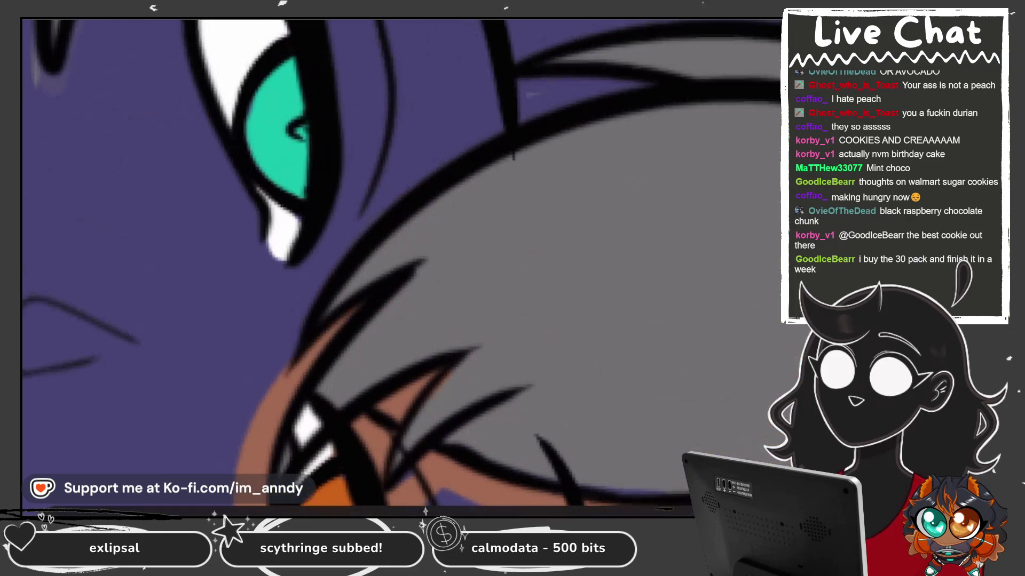
{"action": "left_click_drag", "start_coordinate": [251, 416], "coordinate": [502, 114]}
{"action": "left_click_drag", "start_coordinate": [331, 224], "coordinate": [600, 80]}
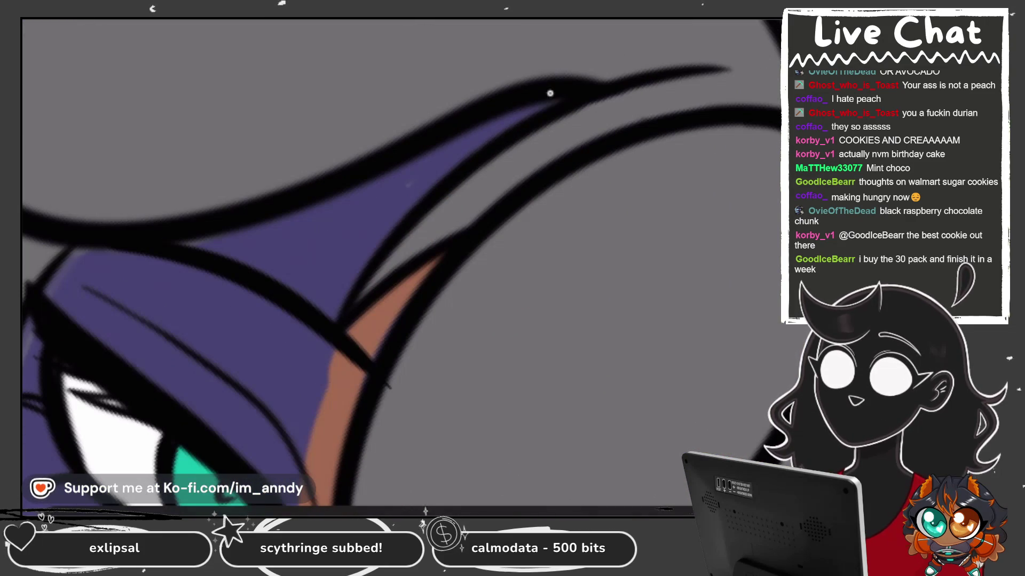
{"action": "key", "text": "ctrl+z"}
{"action": "mouse_move", "coordinate": [262, 417]}
{"action": "left_mouse_down"}
{"action": "mouse_move", "coordinate": [277, 459]}
{"action": "mouse_move", "coordinate": [341, 469]}
{"action": "mouse_move", "coordinate": [319, 218]}
{"action": "left_mouse_up"}
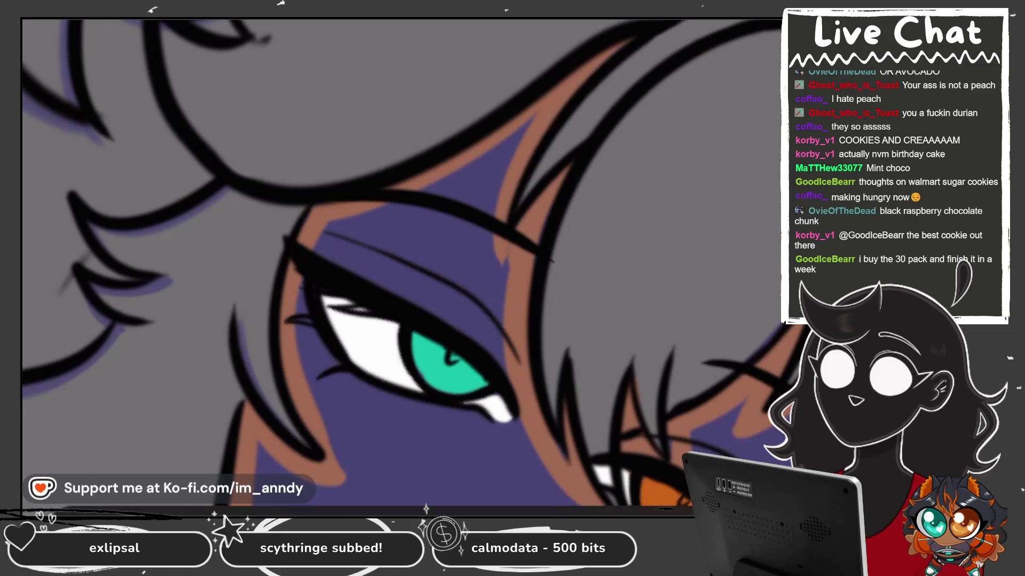
{"action": "scroll", "coordinate": [405, 266], "scroll_direction": "down", "scroll_amount": 5}
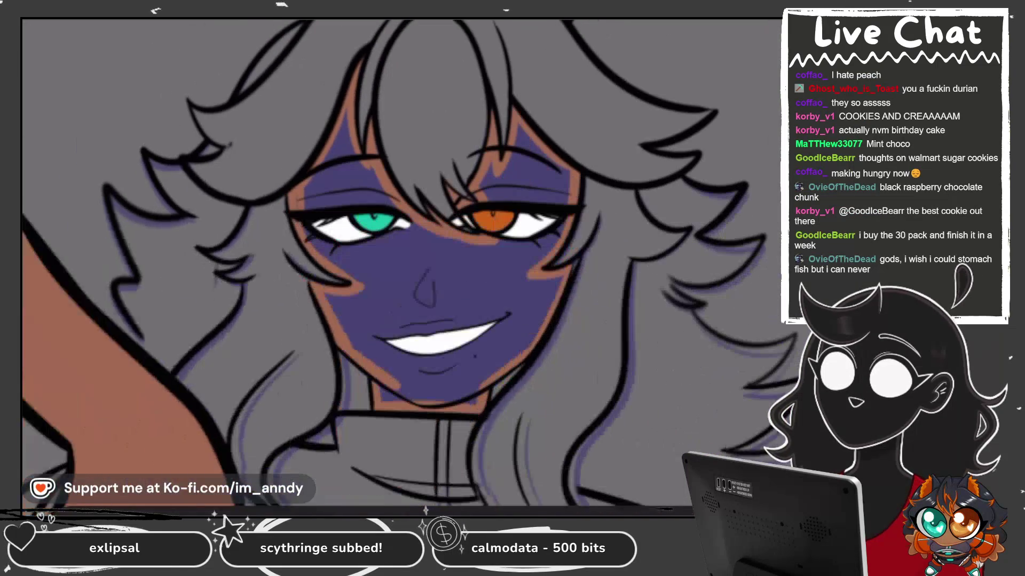
{"action": "scroll", "coordinate": [446, 296], "scroll_direction": "down", "scroll_amount": 5}
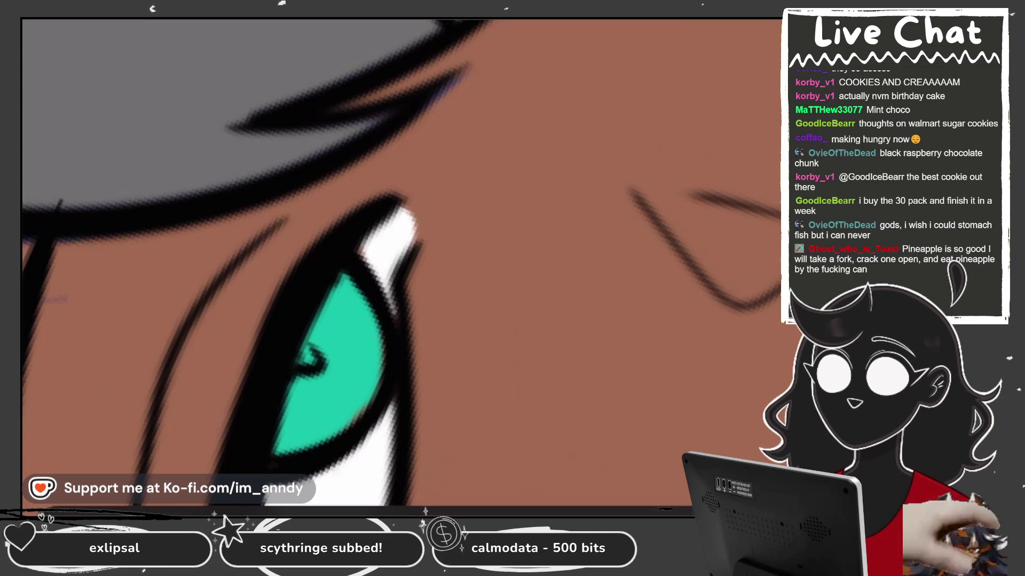
Copy the eyes artwork from Layer 77 and paste it onto the selected layer in another group.
{"action": "left_click", "coordinate": [652, 370]}
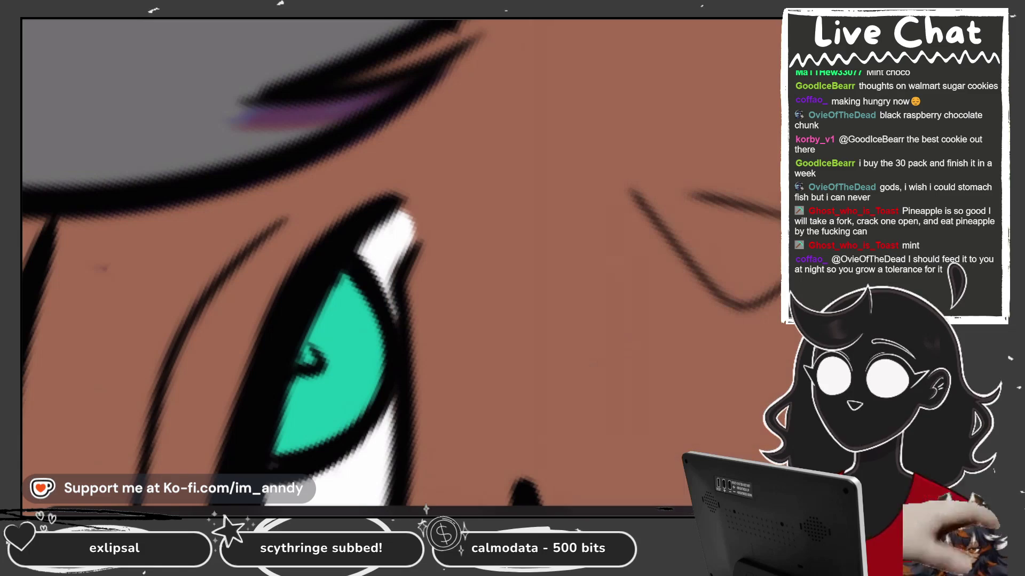
{"action": "scroll", "coordinate": [672, 267], "scroll_direction": "up", "scroll_amount": 3}
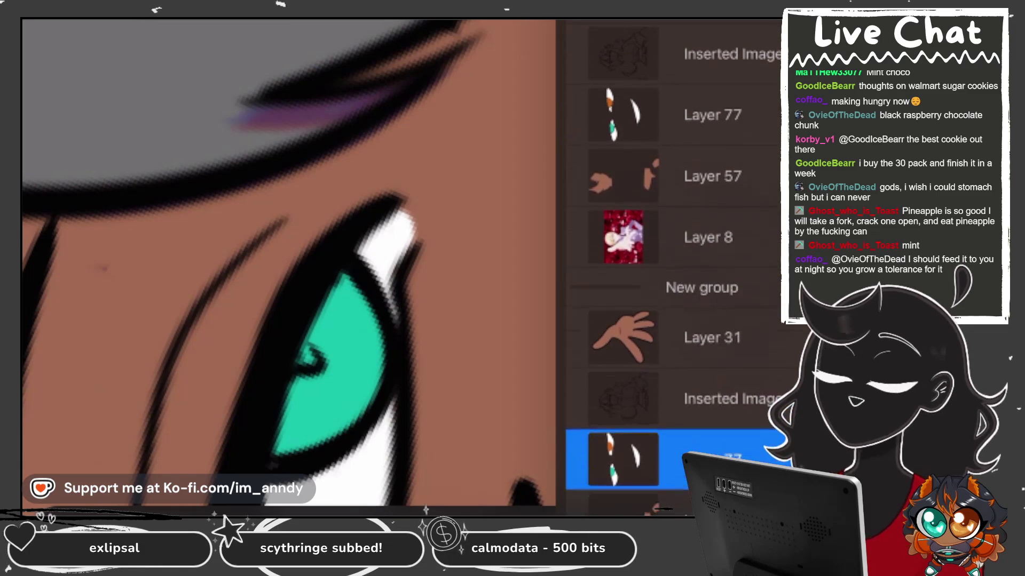
{"action": "left_click", "coordinate": [622, 115]}
{"action": "left_click", "coordinate": [623, 114]}
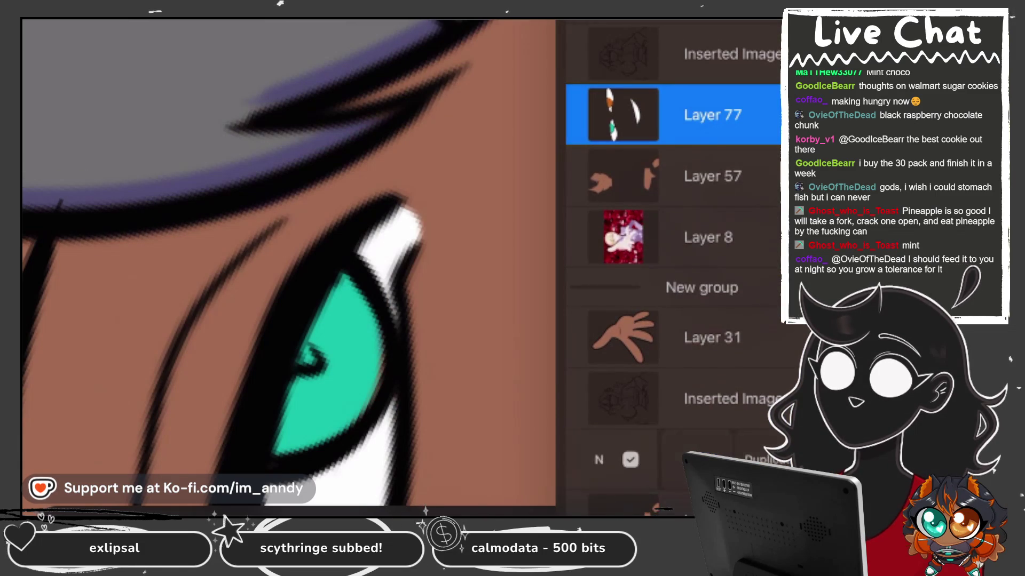
{"action": "left_click", "coordinate": [623, 464]}
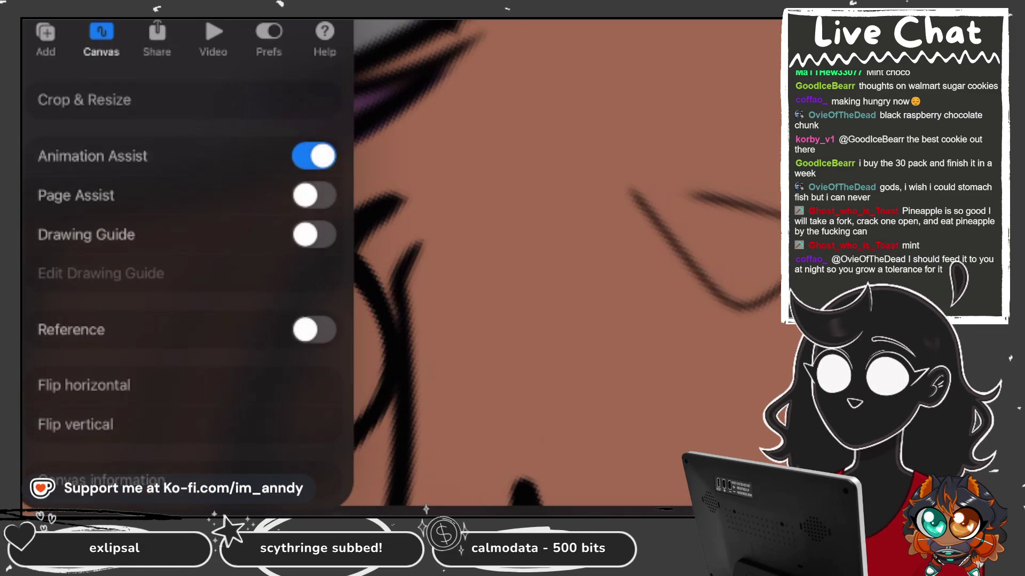
{"action": "left_click", "coordinate": [45, 38]}
{"action": "left_click", "coordinate": [50, 389]}
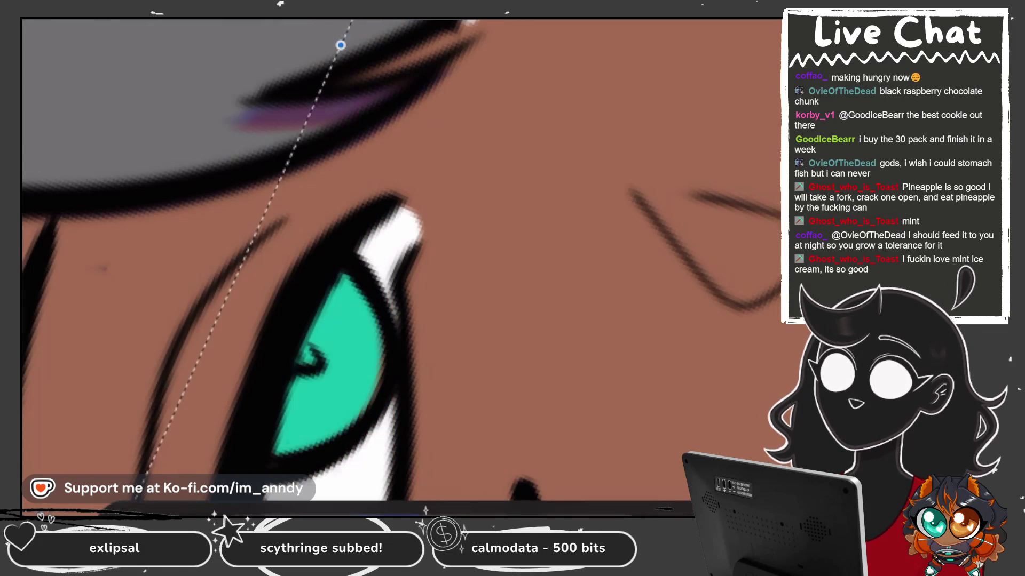
{"action": "scroll", "coordinate": [403, 243], "scroll_direction": "down", "scroll_amount": 10}
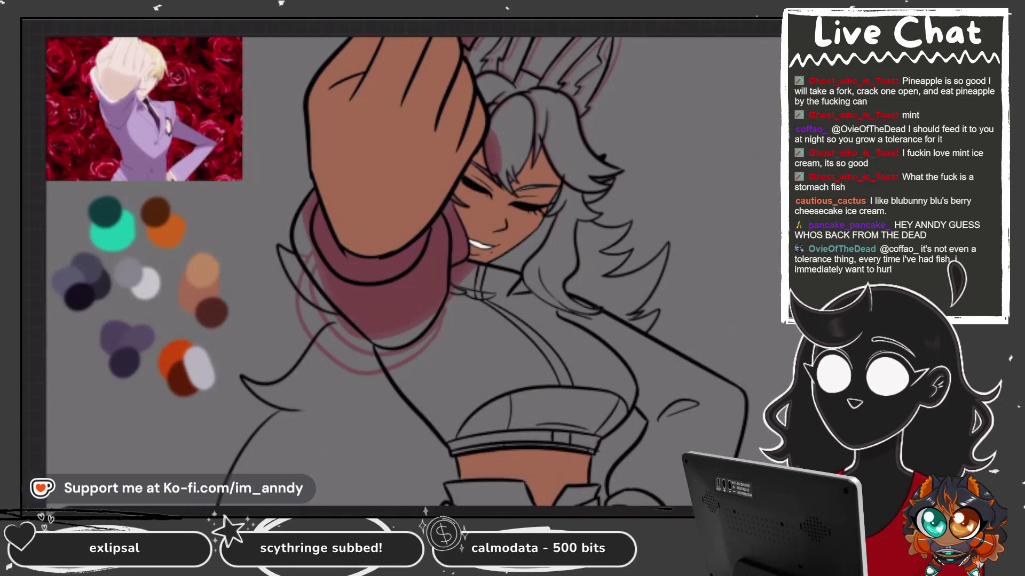
Pick orange and, on Layer 49, paint orange accents along the skin edges beside the scarf.
{"action": "left_click", "coordinate": [163, 219]}
{"action": "left_click_drag", "start_coordinate": [195, 344], "coordinate": [165, 389]}
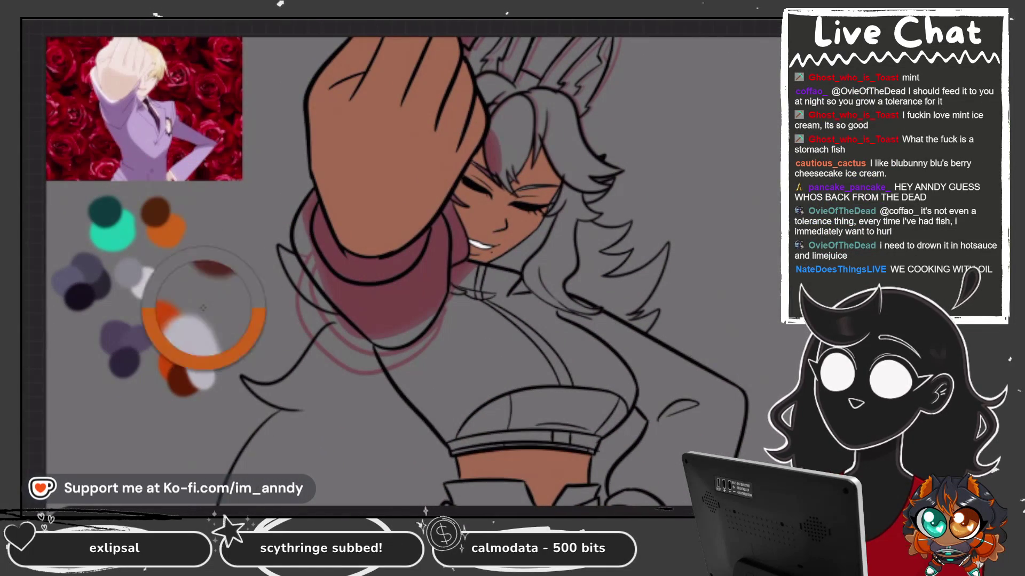
{"action": "scroll", "coordinate": [672, 266], "scroll_direction": "down", "scroll_amount": 1}
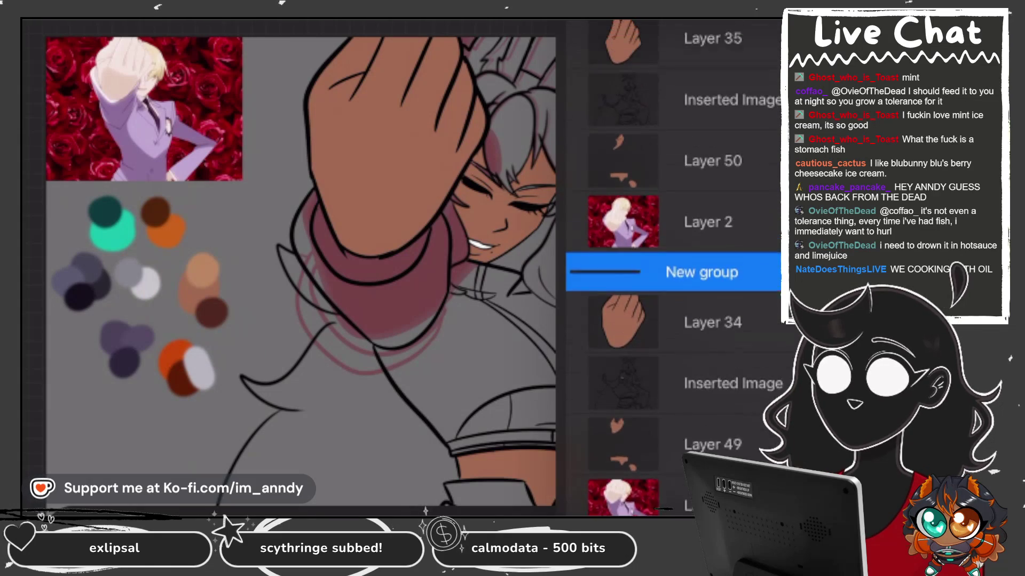
{"action": "left_click", "coordinate": [710, 456]}
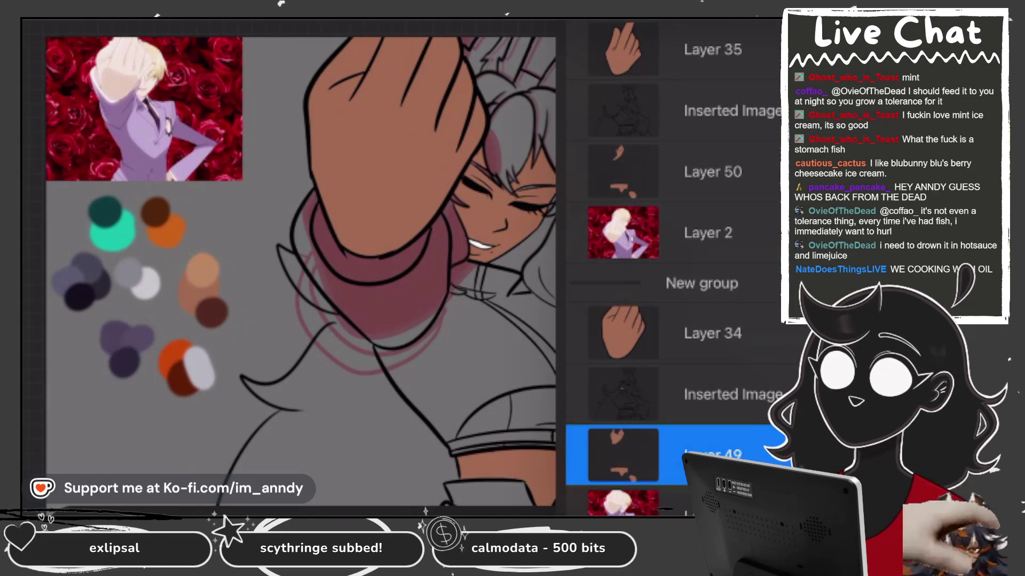
{"action": "scroll", "coordinate": [406, 267], "scroll_direction": "up", "scroll_amount": 5}
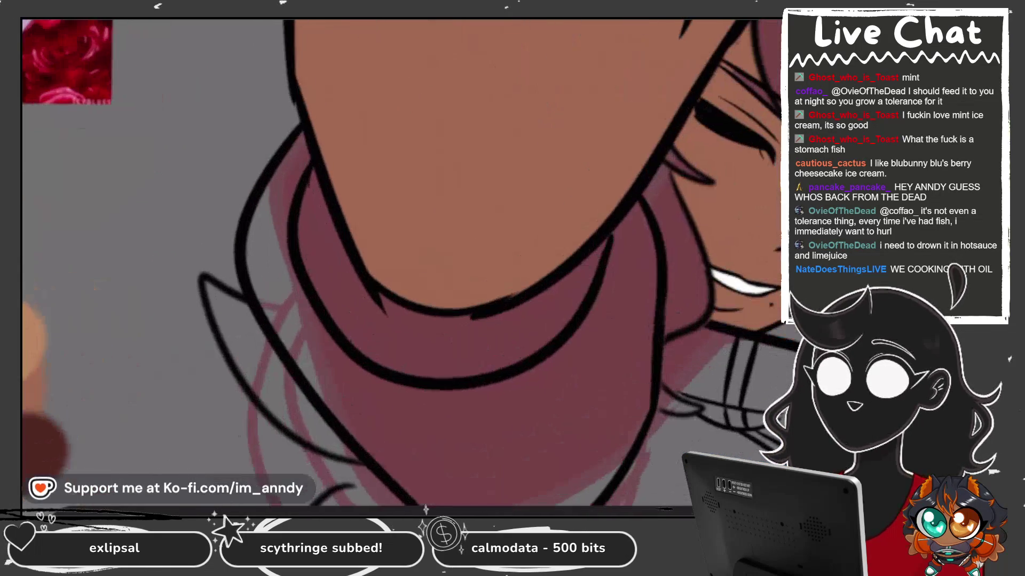
{"action": "left_click_drag", "start_coordinate": [302, 137], "coordinate": [252, 230]}
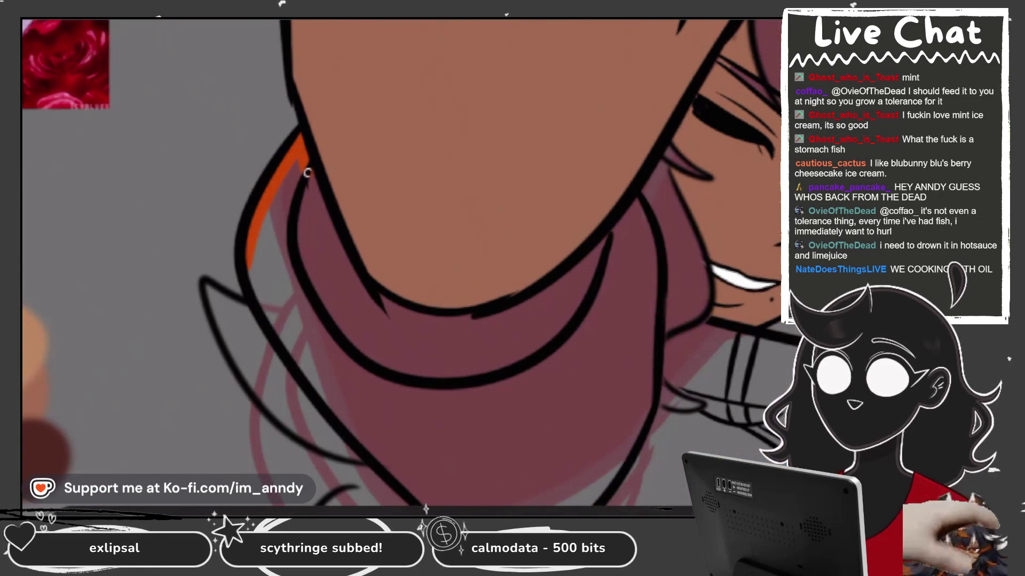
{"action": "left_click_drag", "start_coordinate": [406, 266], "coordinate": [481, 214]}
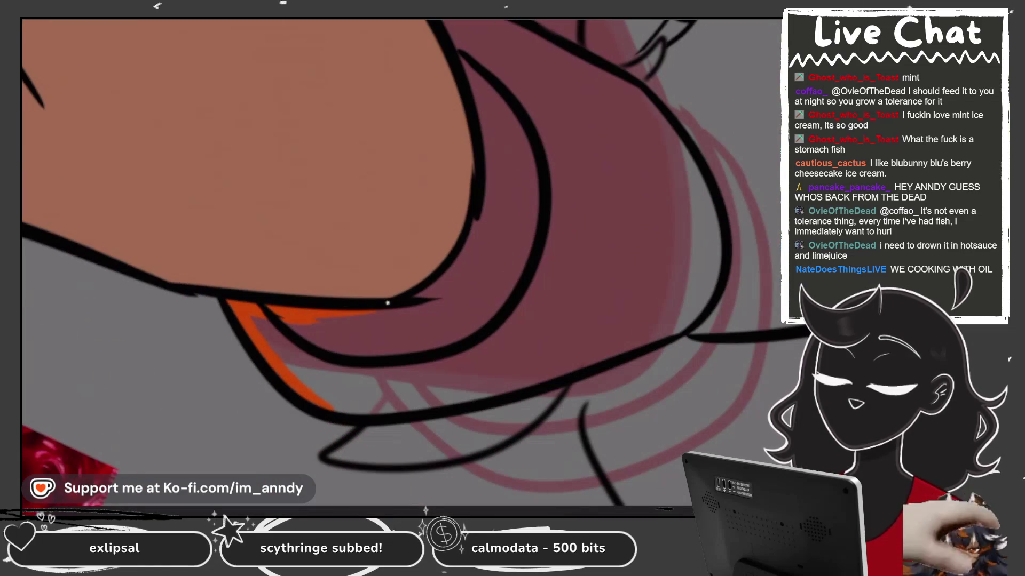
{"action": "left_click_drag", "start_coordinate": [447, 287], "coordinate": [405, 311]}
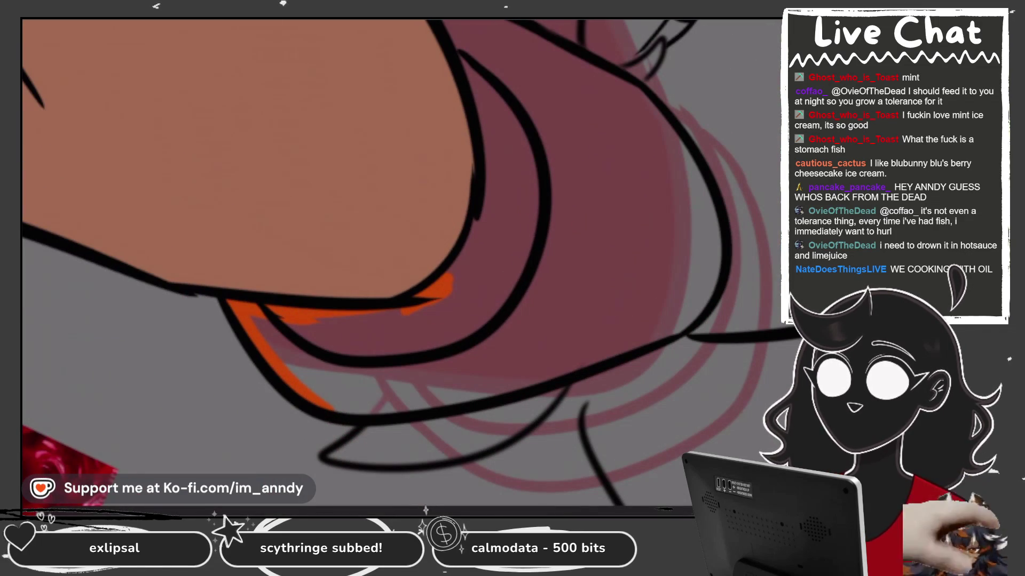
{"action": "left_click_drag", "start_coordinate": [405, 267], "coordinate": [459, 224]}
{"action": "left_click_drag", "start_coordinate": [483, 182], "coordinate": [448, 285]}
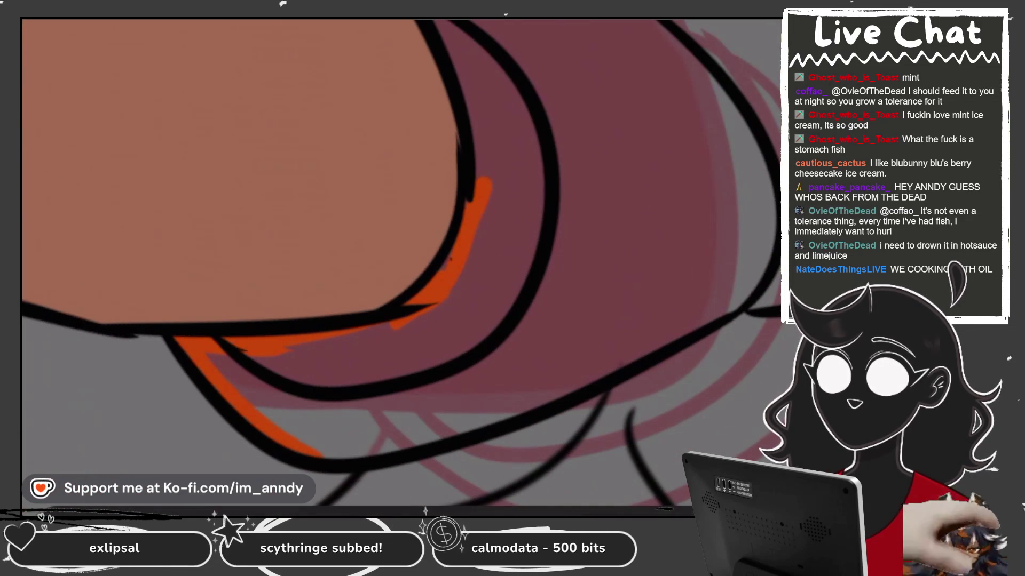
{"action": "left_click_drag", "start_coordinate": [483, 99], "coordinate": [477, 179]}
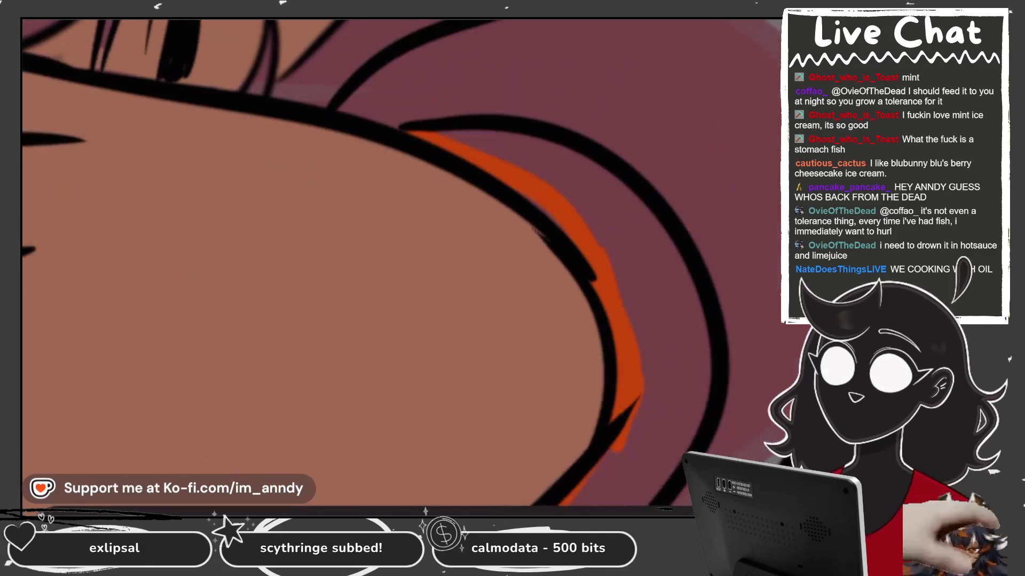
Lay a soft light translucent stroke across the shoulder next to the face.
{"action": "left_click_drag", "start_coordinate": [406, 267], "coordinate": [373, 214]}
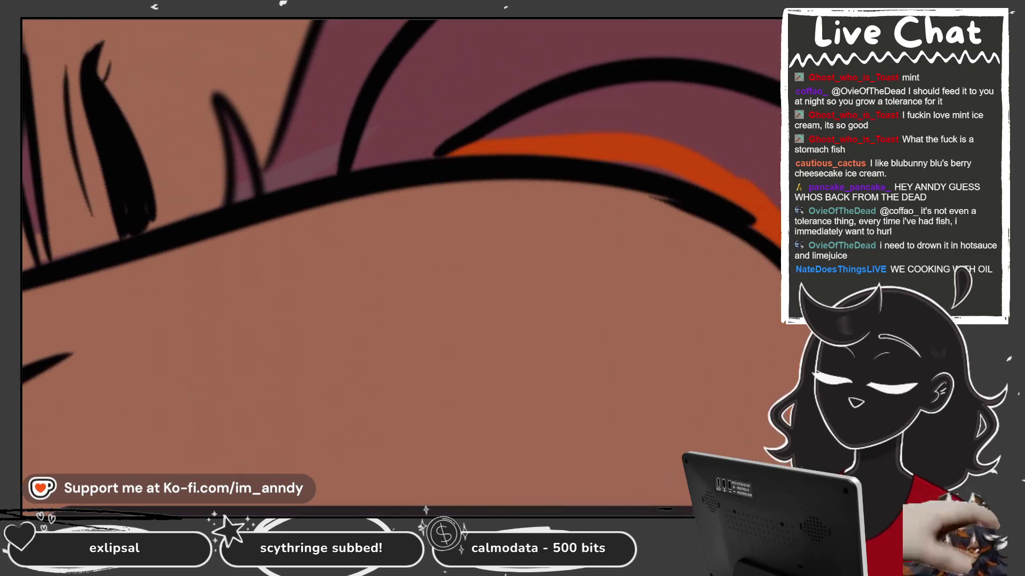
{"action": "left_click_drag", "start_coordinate": [405, 267], "coordinate": [362, 213]}
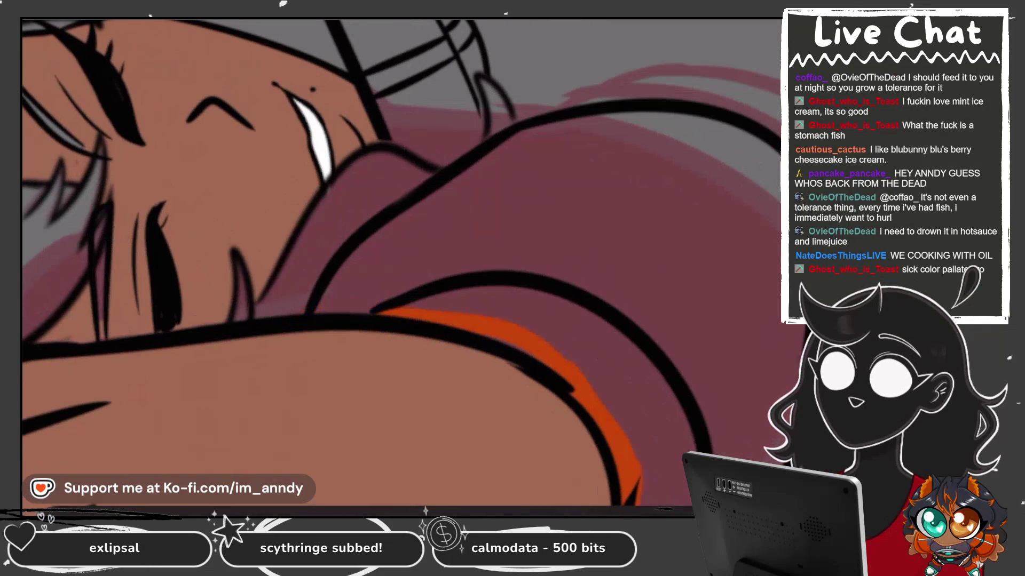
{"action": "left_click_drag", "start_coordinate": [349, 269], "coordinate": [646, 115]}
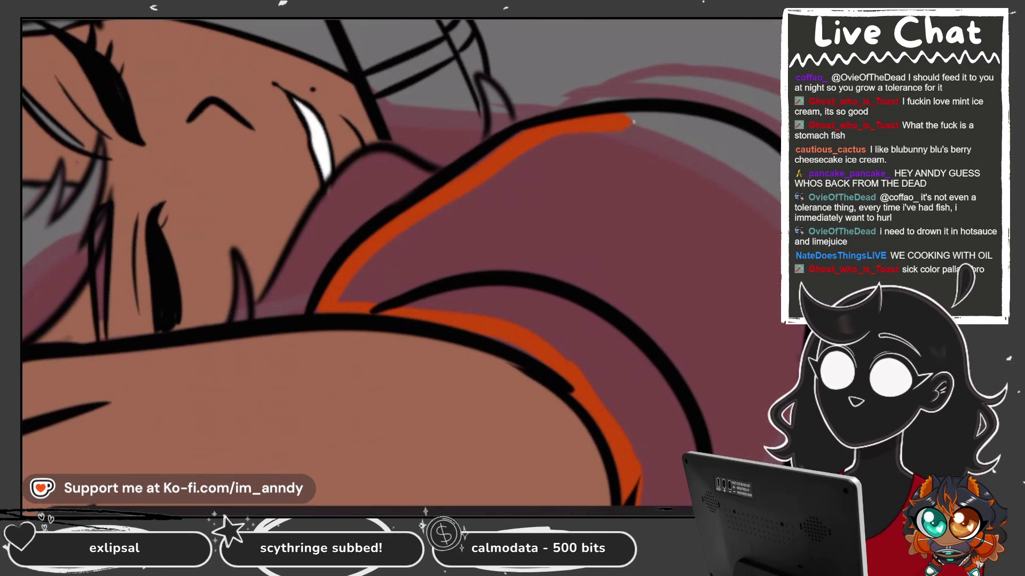
{"action": "left_click_drag", "start_coordinate": [405, 267], "coordinate": [374, 224]}
{"action": "left_click_drag", "start_coordinate": [405, 267], "coordinate": [373, 224]}
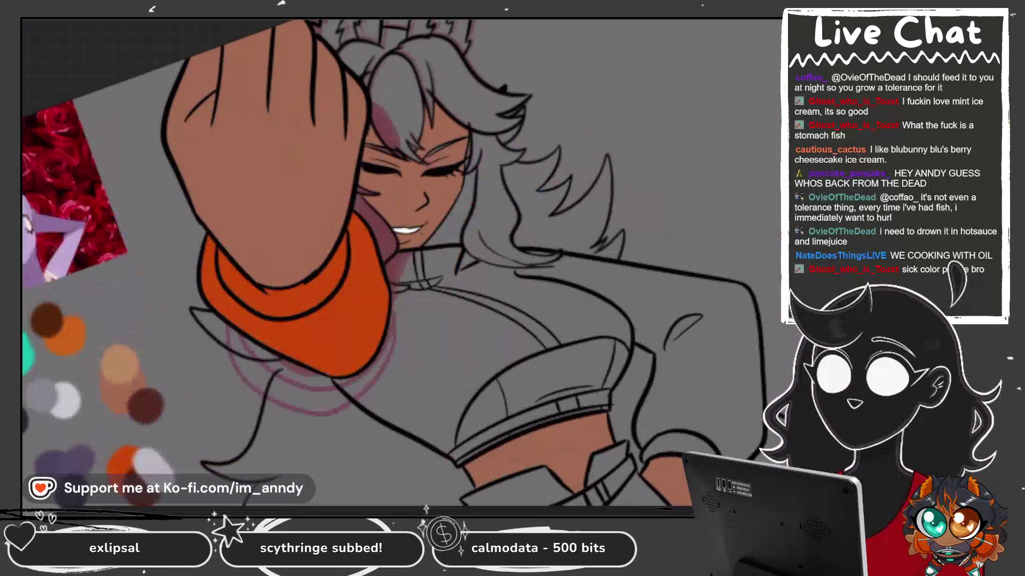
Trace thin orange lines inside the black diagonals, the arm outline and the long curve.
{"action": "mouse_move", "coordinate": [452, 233]}
{"action": "left_mouse_down"}
{"action": "mouse_move", "coordinate": [480, 229]}
{"action": "mouse_move", "coordinate": [534, 180]}
{"action": "left_mouse_up"}
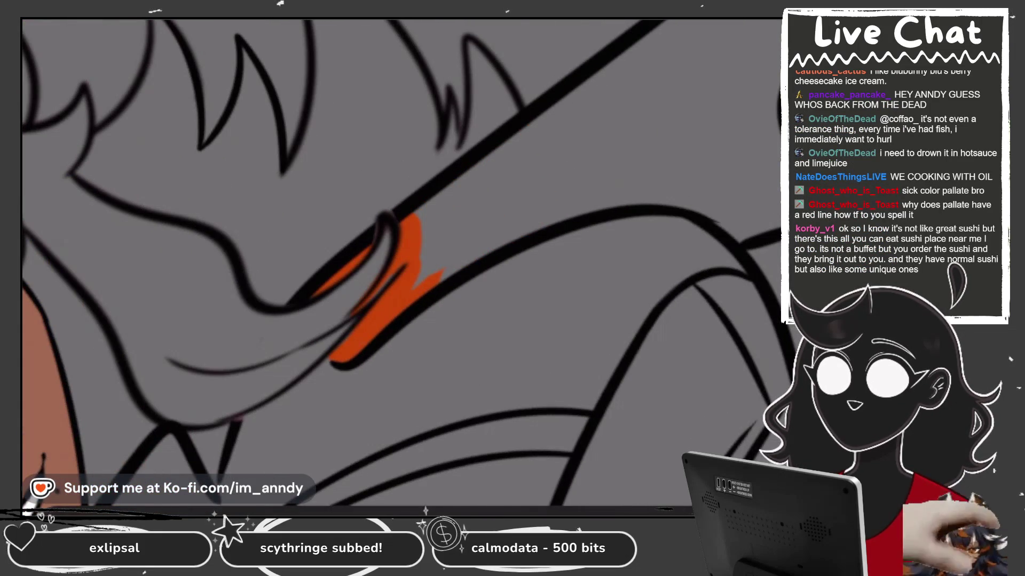
{"action": "left_click_drag", "start_coordinate": [331, 309], "coordinate": [662, 61]}
{"action": "left_click_drag", "start_coordinate": [458, 178], "coordinate": [542, 73]}
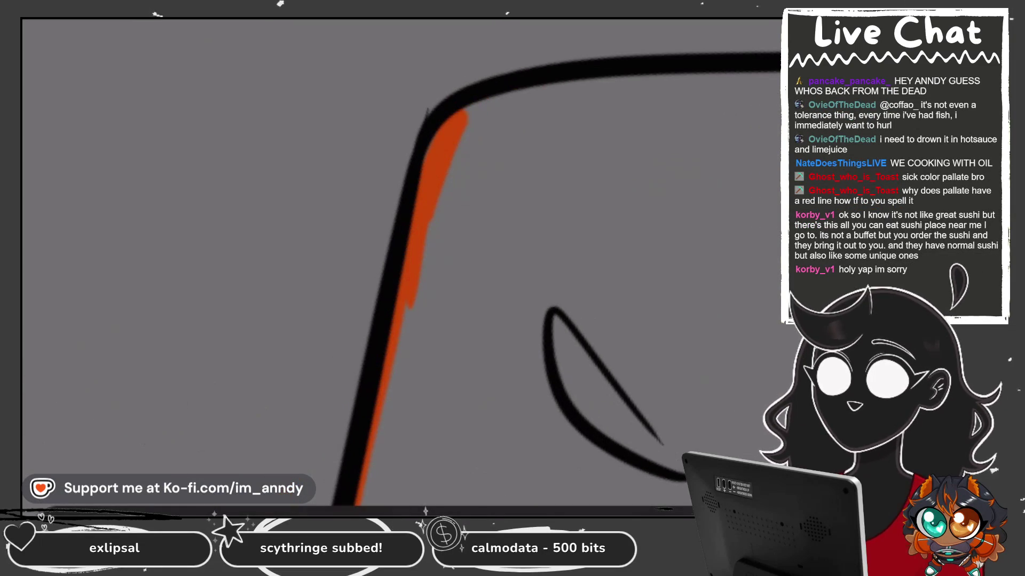
{"action": "left_click_drag", "start_coordinate": [460, 128], "coordinate": [579, 80]}
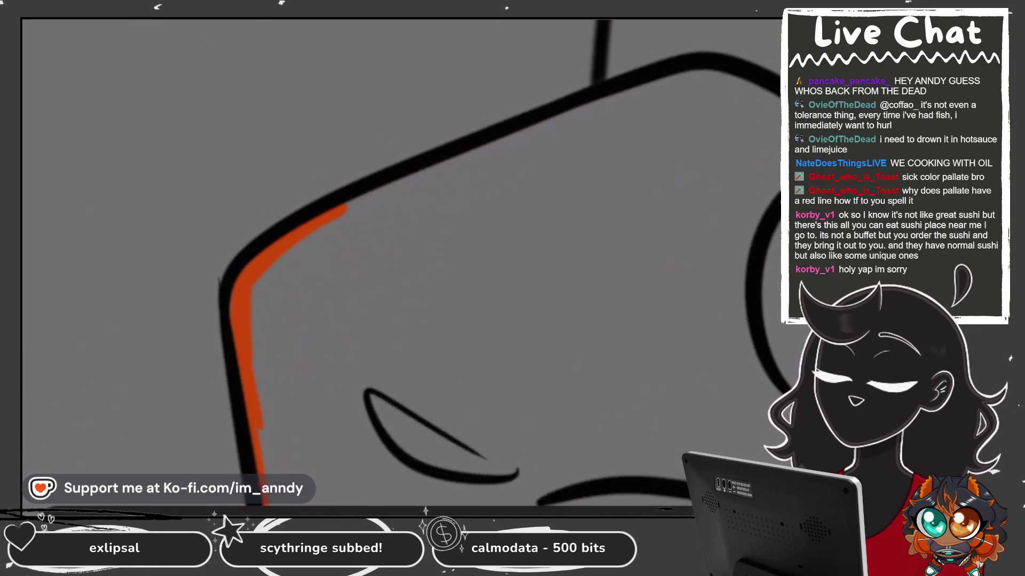
{"action": "left_click_drag", "start_coordinate": [225, 294], "coordinate": [560, 114]}
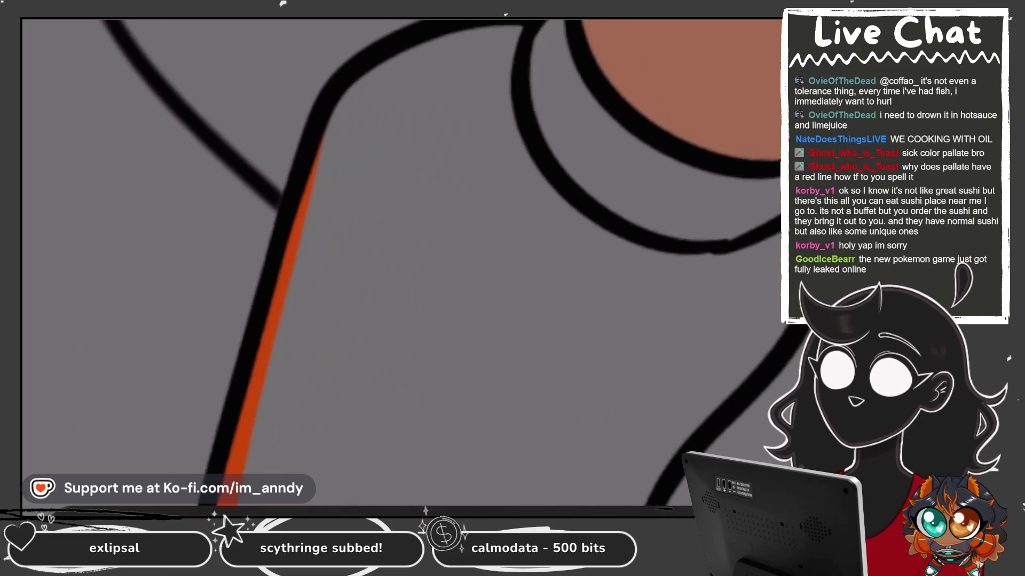
{"action": "left_click_drag", "start_coordinate": [315, 199], "coordinate": [533, 32]}
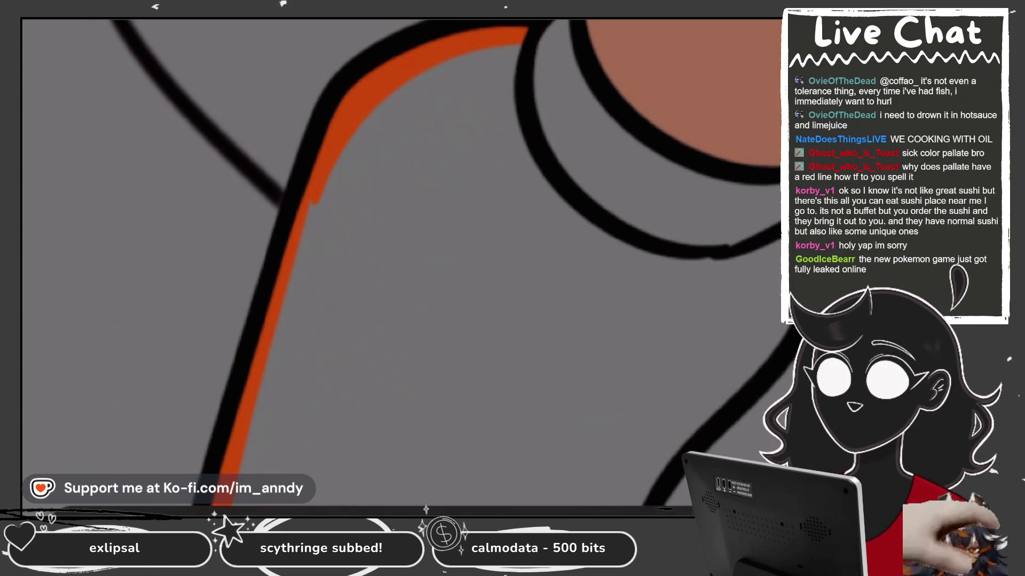
{"action": "left_click_drag", "start_coordinate": [595, 270], "coordinate": [591, 160]}
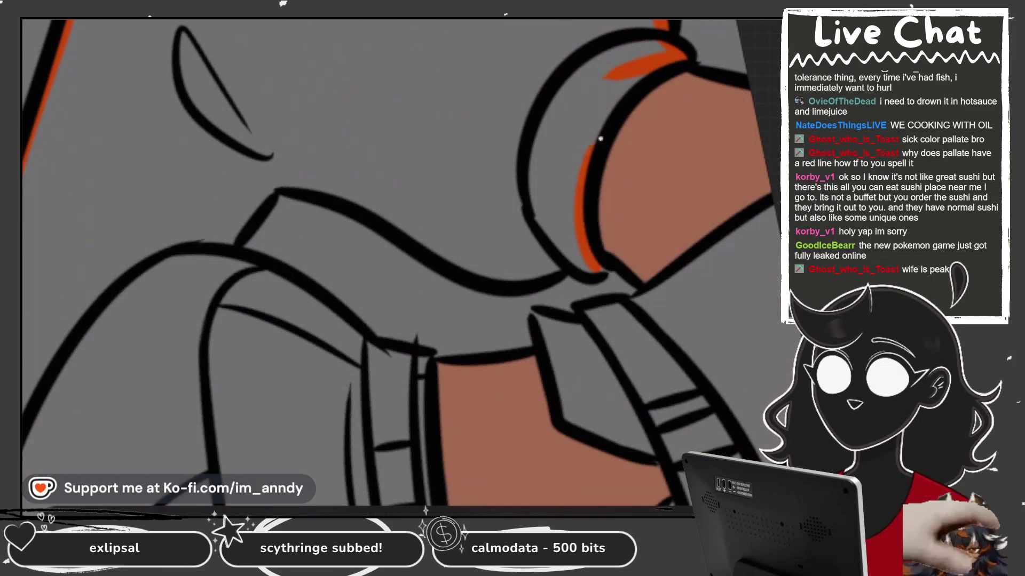
{"action": "left_click_drag", "start_coordinate": [521, 106], "coordinate": [451, 275]}
{"action": "mouse_move", "coordinate": [435, 321]}
{"action": "left_mouse_down"}
{"action": "mouse_move", "coordinate": [531, 208]}
{"action": "mouse_move", "coordinate": [555, 75]}
{"action": "left_mouse_up"}
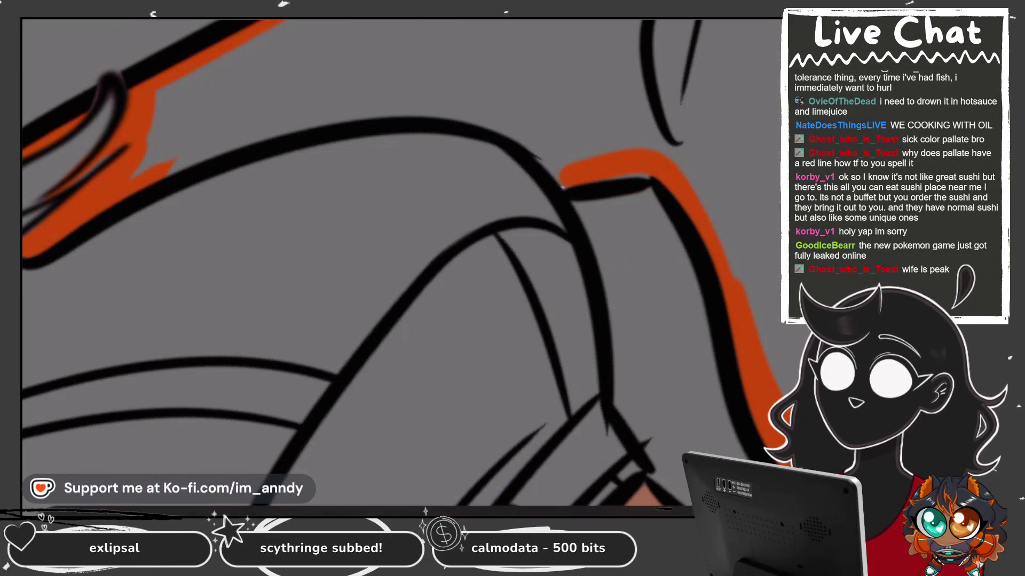
{"action": "left_click_drag", "start_coordinate": [328, 395], "coordinate": [534, 140]}
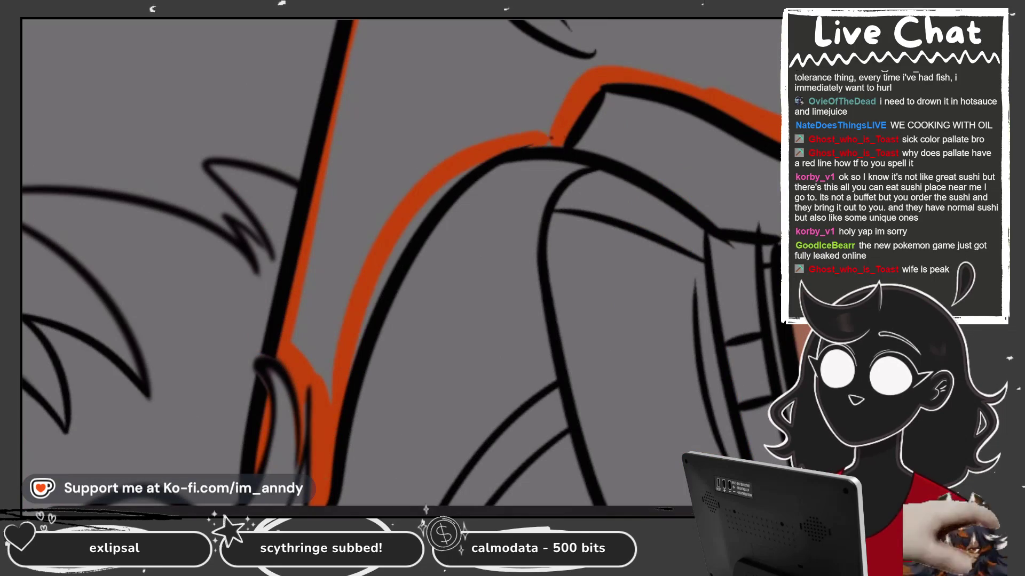
{"action": "left_click_drag", "start_coordinate": [406, 230], "coordinate": [357, 346]}
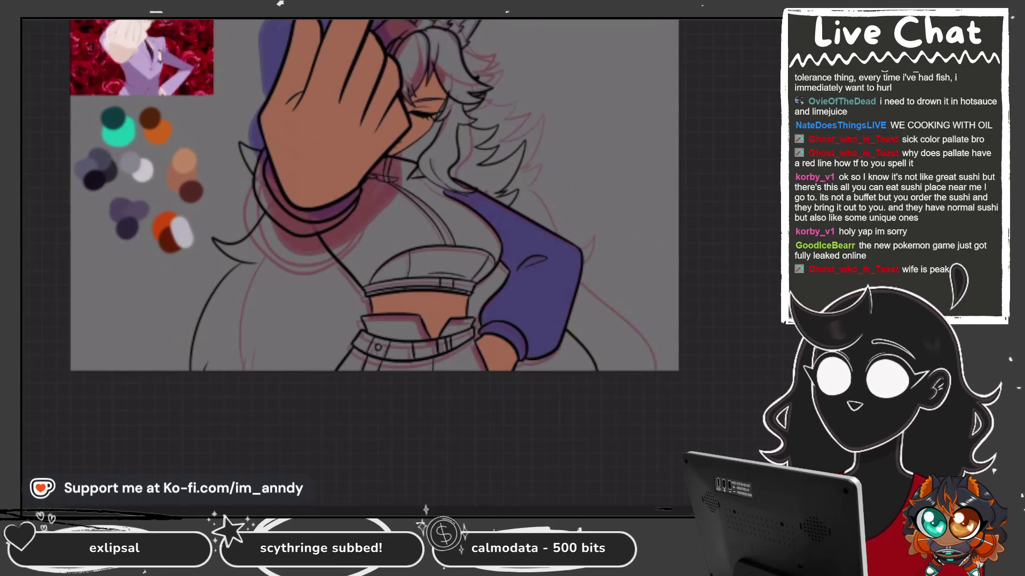
Select Layer 50 and brush orange along the neck's inner outline and the long upper outline.
{"action": "left_click", "coordinate": [688, 427]}
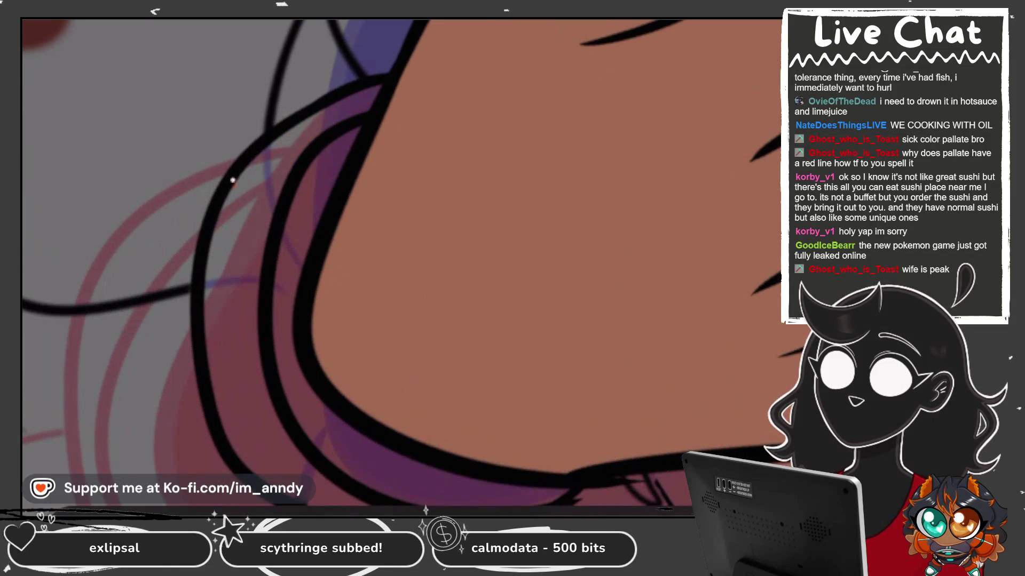
{"action": "mouse_move", "coordinate": [232, 180]}
{"action": "left_mouse_down"}
{"action": "mouse_move", "coordinate": [380, 87]}
{"action": "mouse_move", "coordinate": [292, 314]}
{"action": "left_mouse_up"}
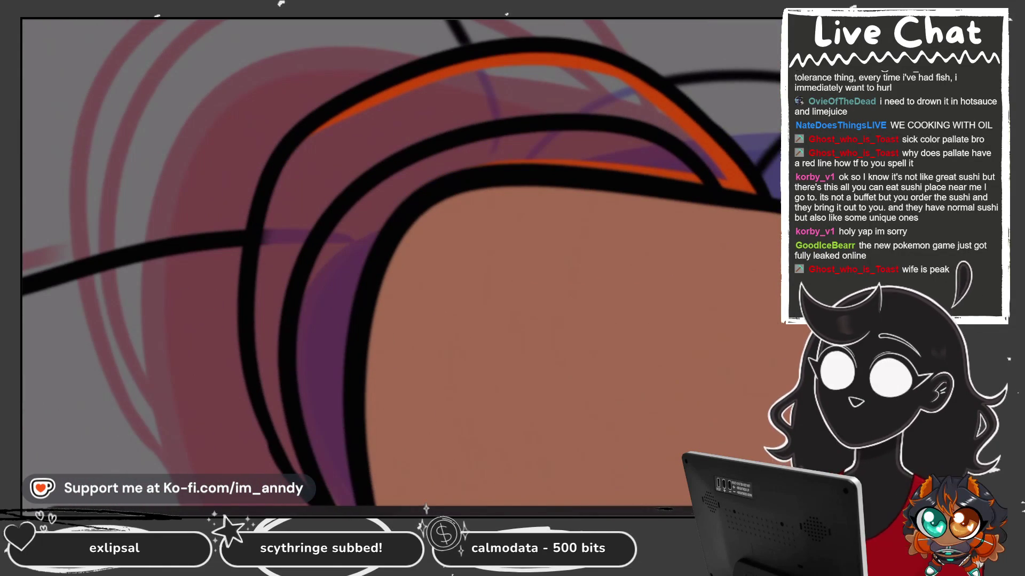
{"action": "left_click_drag", "start_coordinate": [202, 346], "coordinate": [421, 67]}
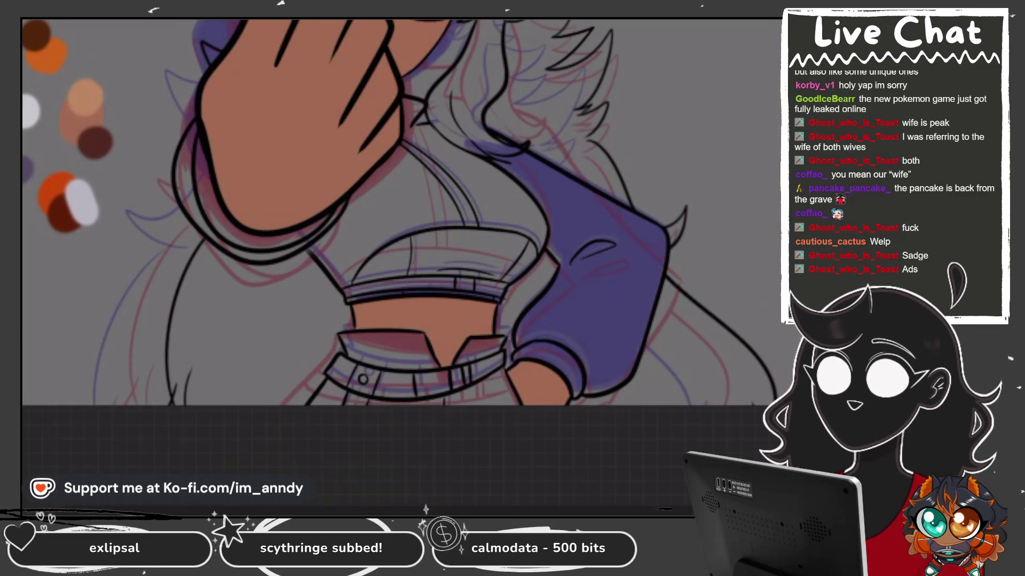
On Layer 51, paint orange rim strokes along the hand's black outline and up the purple sleeve's edge.
{"action": "scroll", "coordinate": [673, 267], "scroll_direction": "down", "scroll_amount": 2}
{"action": "left_click", "coordinate": [709, 414]}
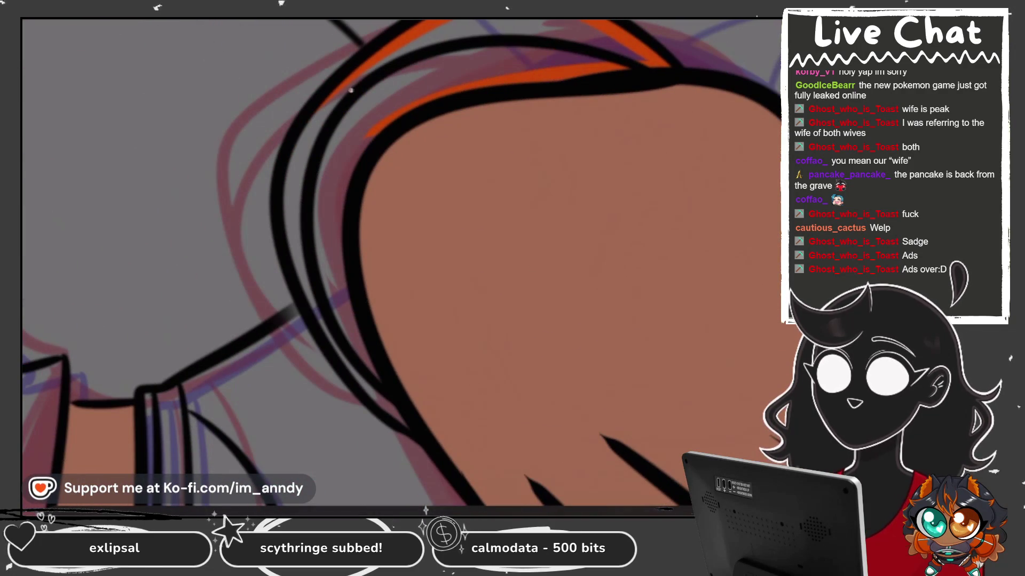
{"action": "left_click_drag", "start_coordinate": [347, 82], "coordinate": [368, 384]}
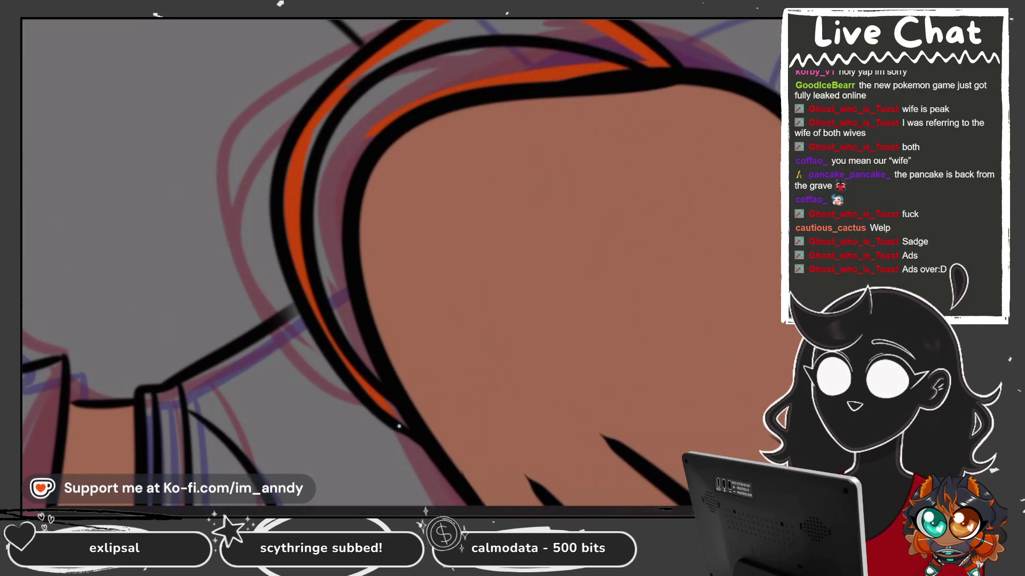
{"action": "left_click_drag", "start_coordinate": [374, 120], "coordinate": [333, 294]}
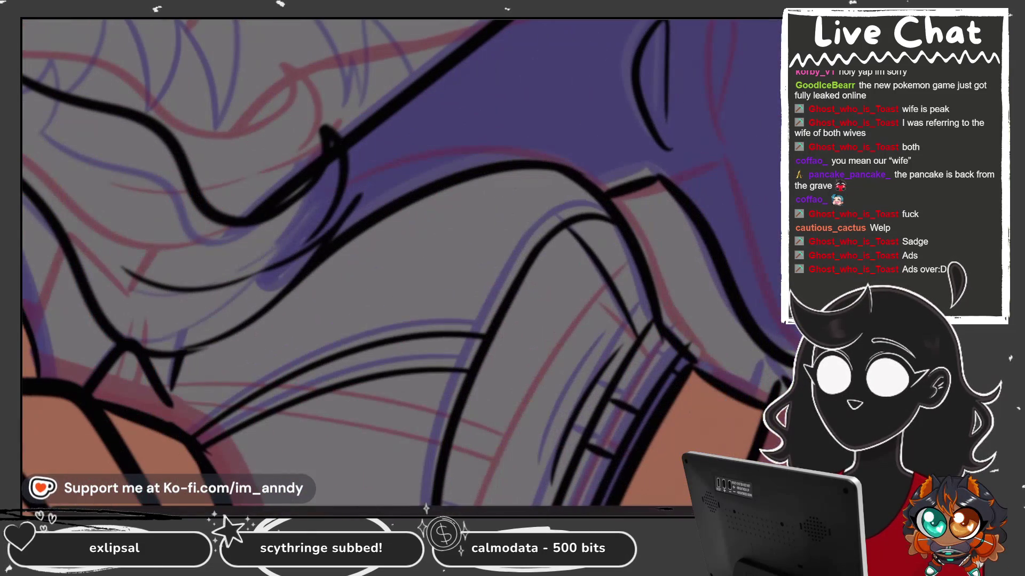
{"action": "left_click_drag", "start_coordinate": [357, 177], "coordinate": [319, 236]}
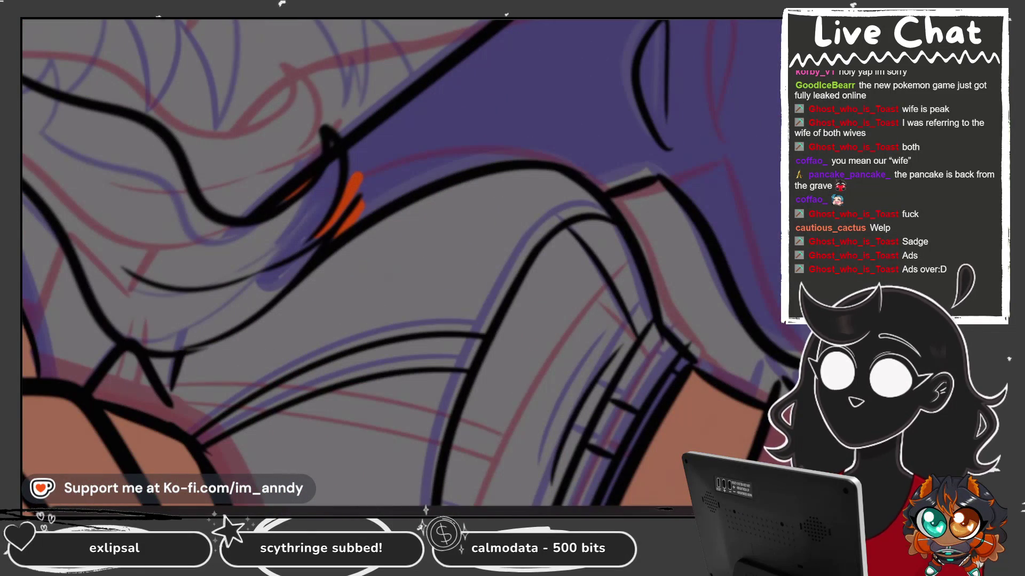
{"action": "left_click_drag", "start_coordinate": [353, 160], "coordinate": [525, 23]}
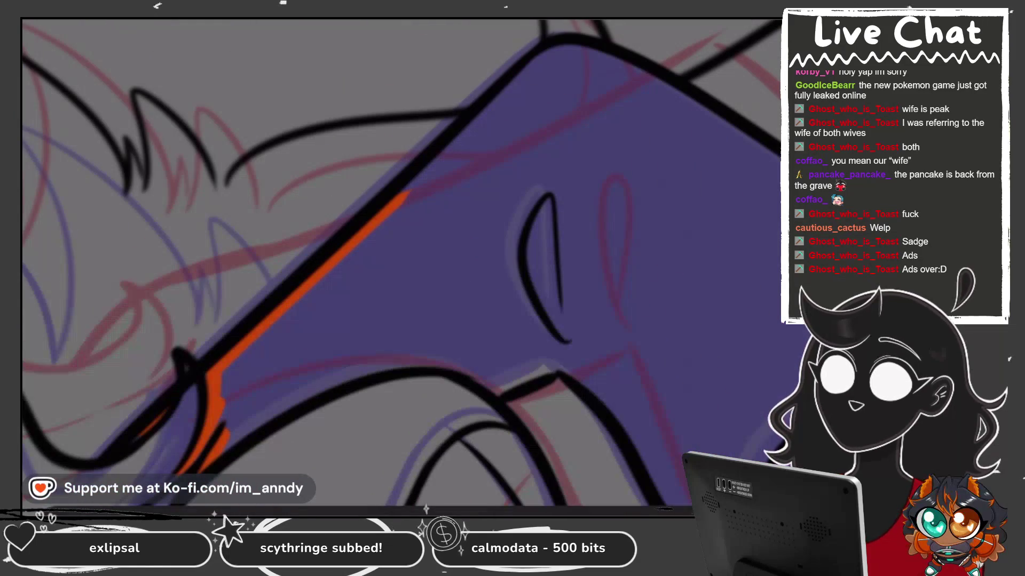
{"action": "left_click_drag", "start_coordinate": [406, 196], "coordinate": [544, 61]}
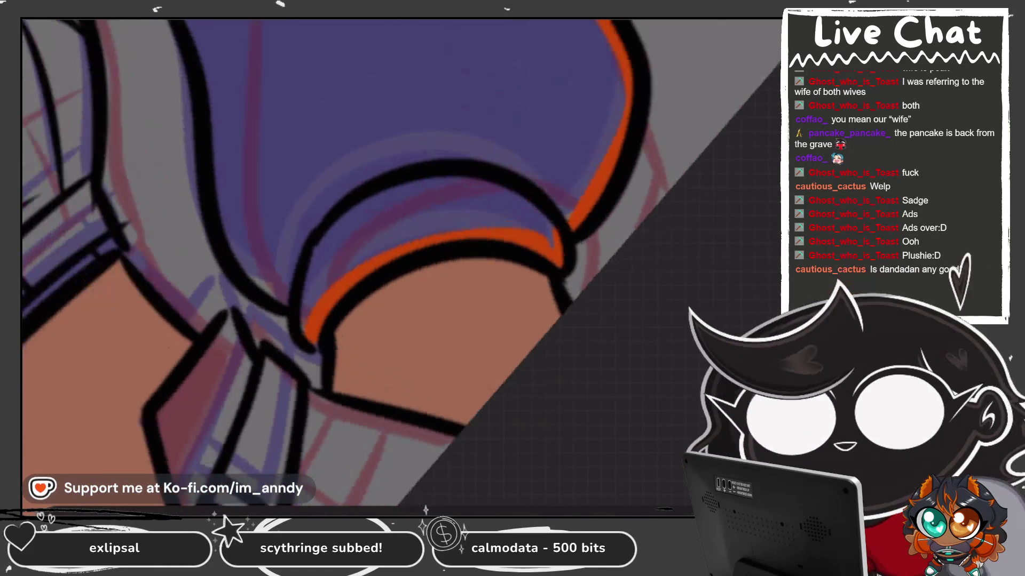
Flood the alpha-locked sleeve layer with the current orange so the sleeve becomes solid orange.
{"action": "scroll", "coordinate": [357, 264], "scroll_direction": "up", "scroll_amount": 5}
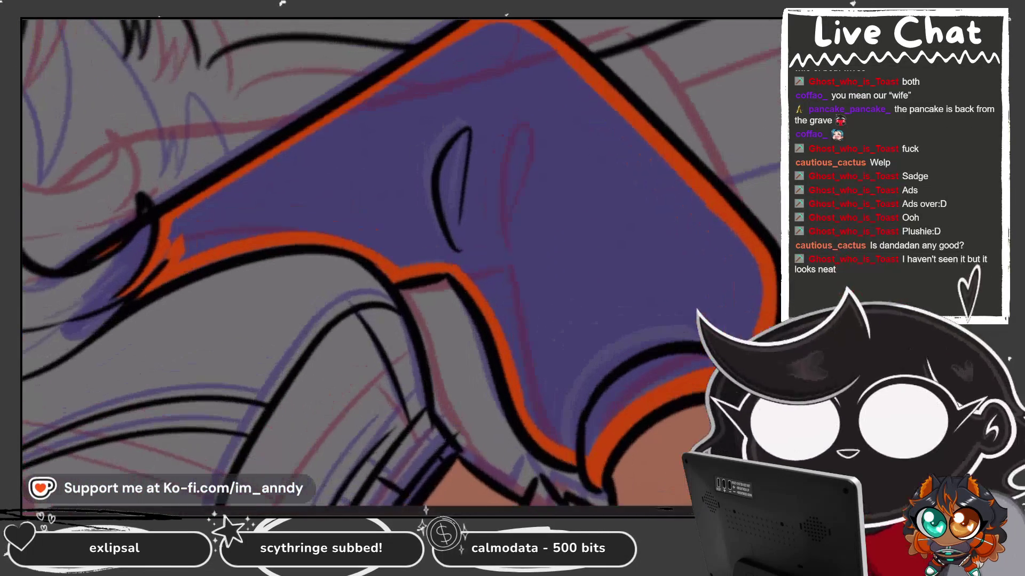
{"action": "key", "text": "alt+BackSpace"}
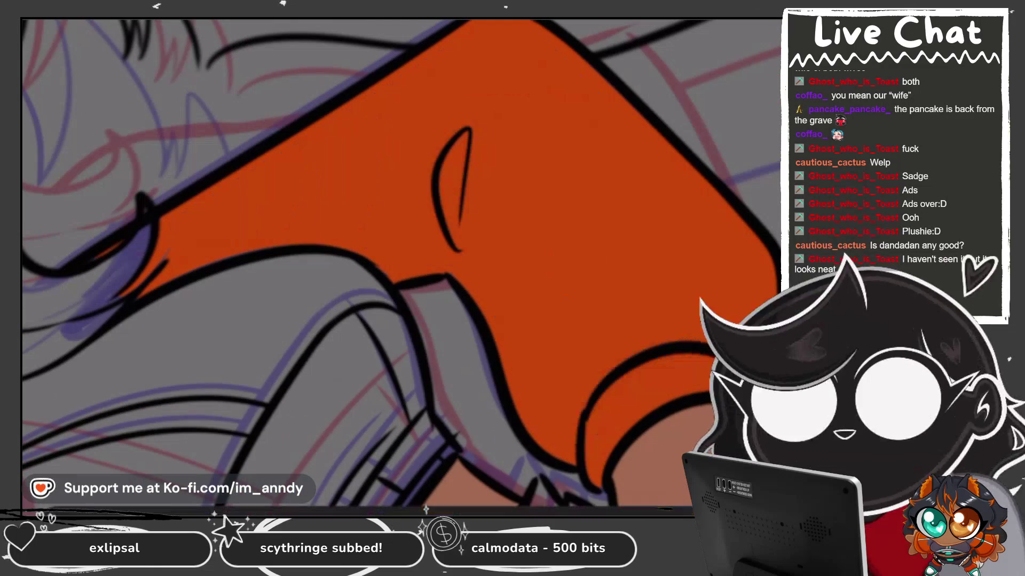
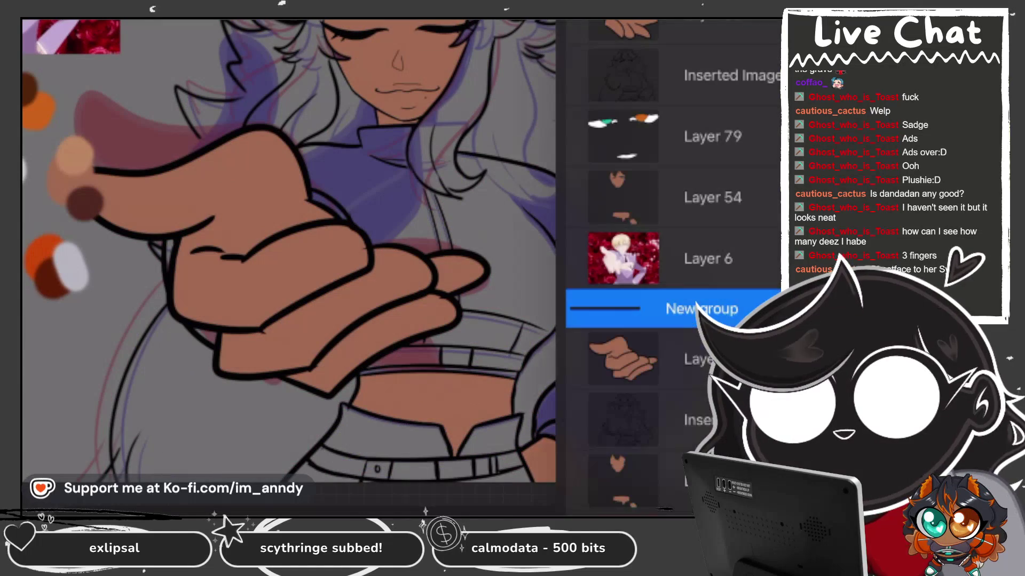
Paste the copied artwork as an Inserted Image layer, then fill the wedge beside the hand orange on the layer below.
{"action": "key", "text": "ctrl+v"}
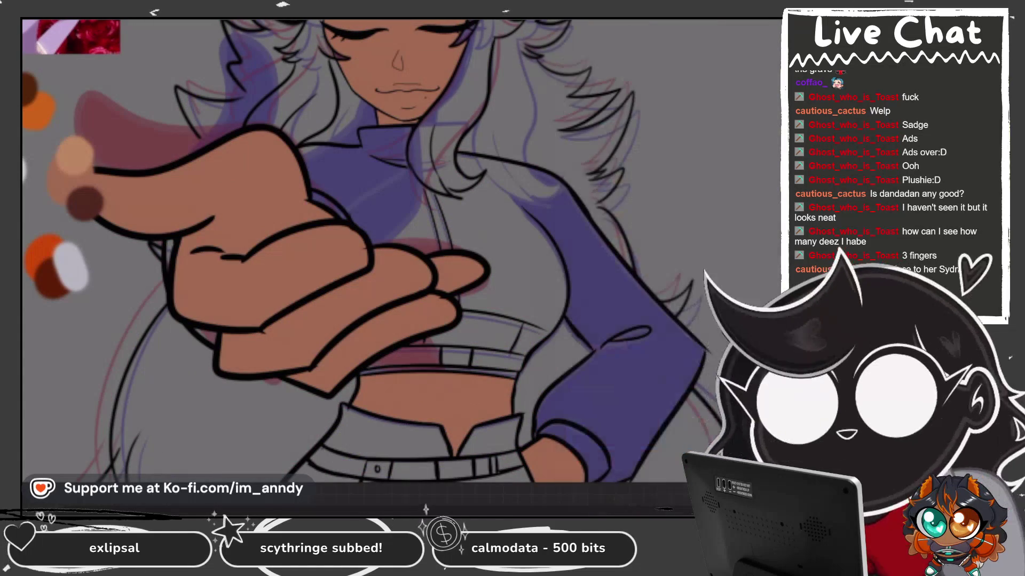
{"action": "left_click", "coordinate": [630, 370]}
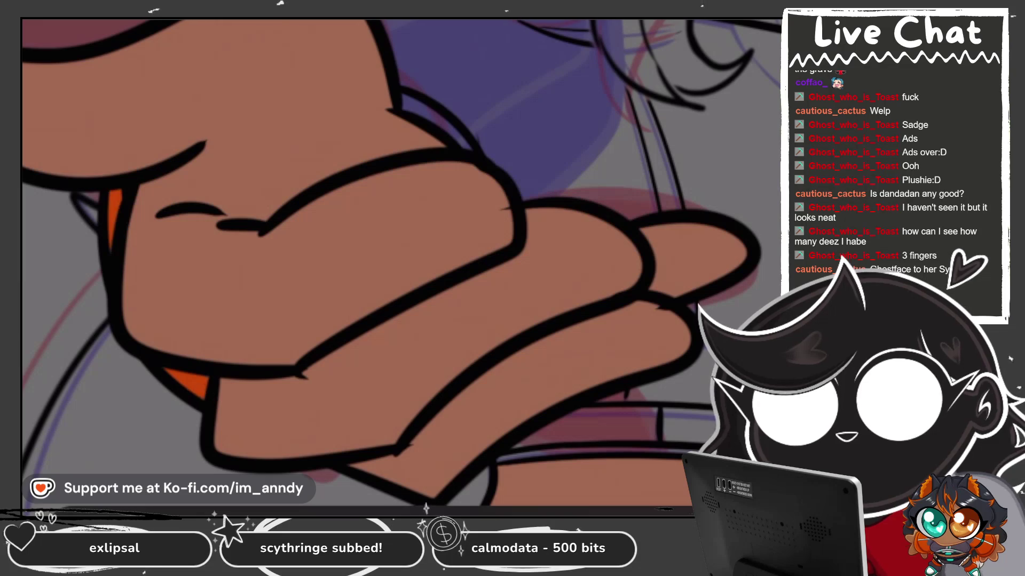
{"action": "left_click", "coordinate": [404, 92]}
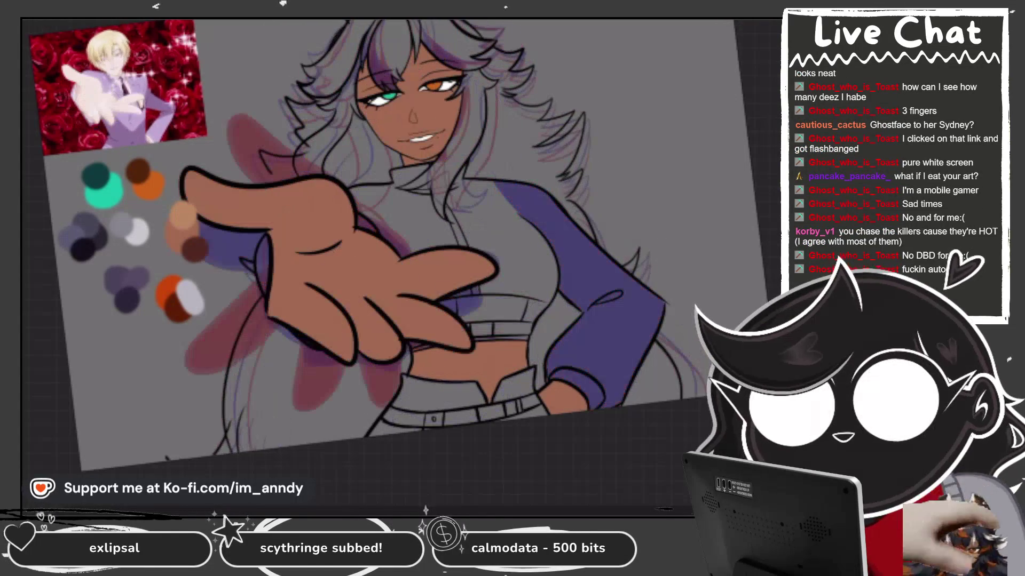
Select Layer 53 in the Layers panel to work on this frame's sleeve.
{"action": "scroll", "coordinate": [672, 261], "scroll_direction": "down", "scroll_amount": 5}
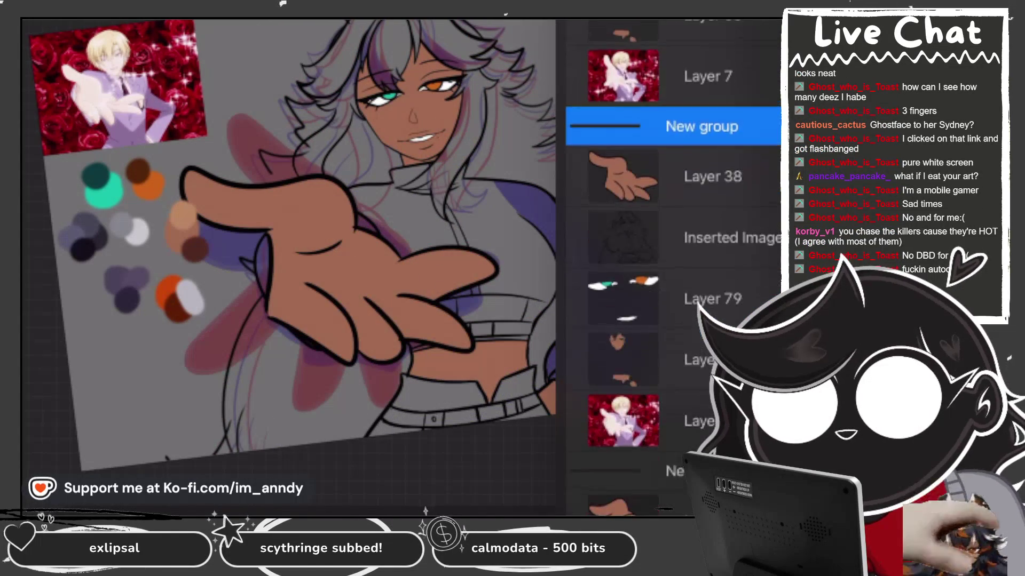
{"action": "left_click", "coordinate": [693, 327]}
{"action": "left_click", "coordinate": [694, 327]}
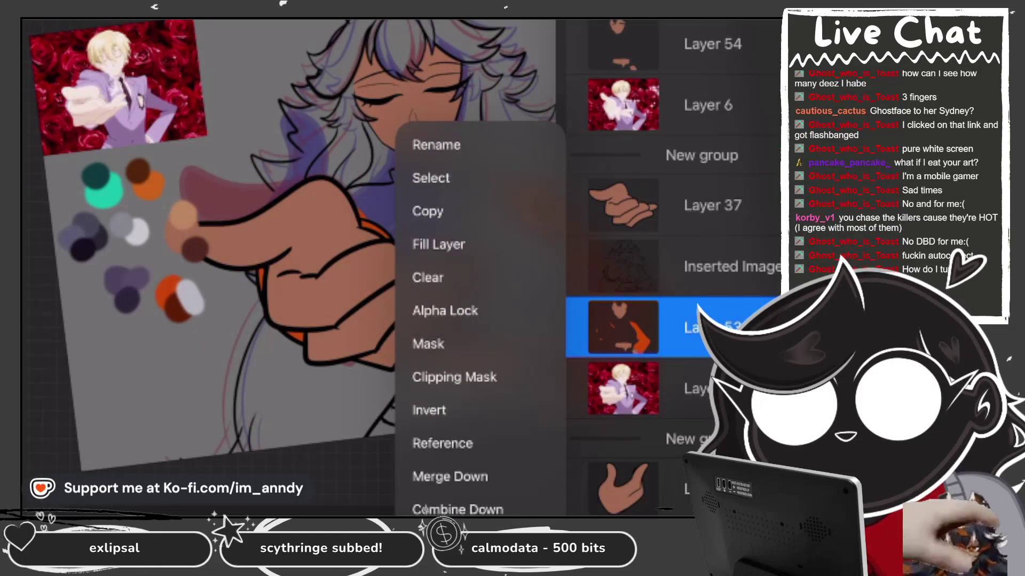
{"action": "scroll", "coordinate": [374, 267], "scroll_direction": "up", "scroll_amount": 3}
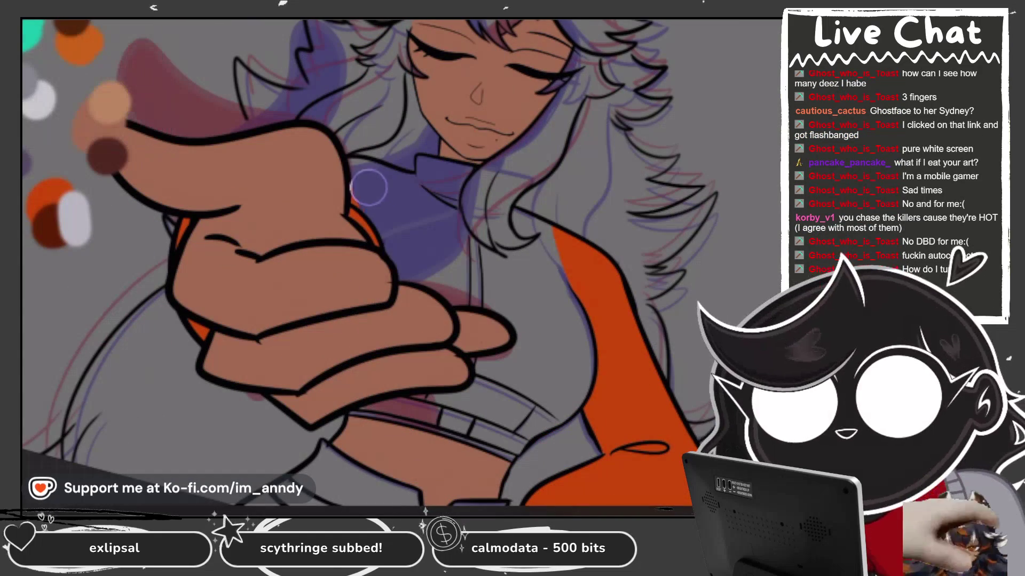
{"action": "scroll", "coordinate": [360, 186], "scroll_direction": "down", "scroll_amount": 3}
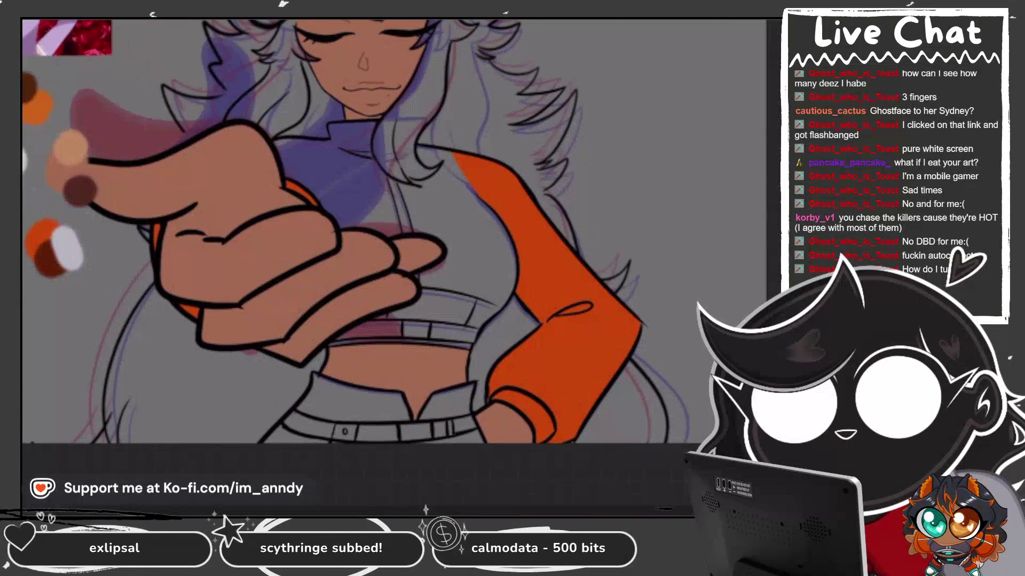
{"action": "key", "text": "l"}
{"action": "left_click", "coordinate": [712, 308]}
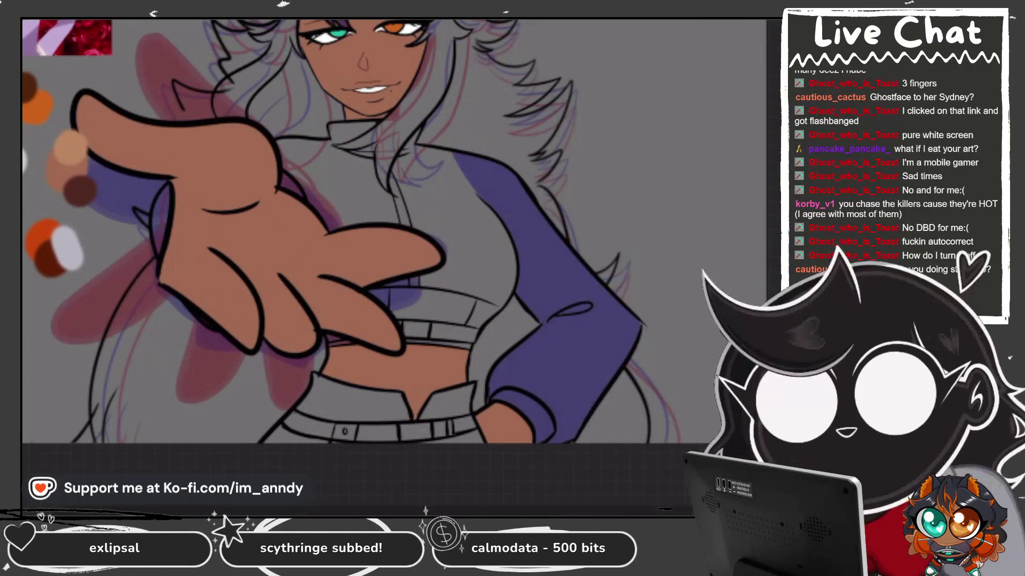
{"action": "left_click", "coordinate": [702, 309]}
{"action": "scroll", "coordinate": [672, 267], "scroll_direction": "down", "scroll_amount": 5}
{"action": "scroll", "coordinate": [673, 267], "scroll_direction": "up", "scroll_amount": 4}
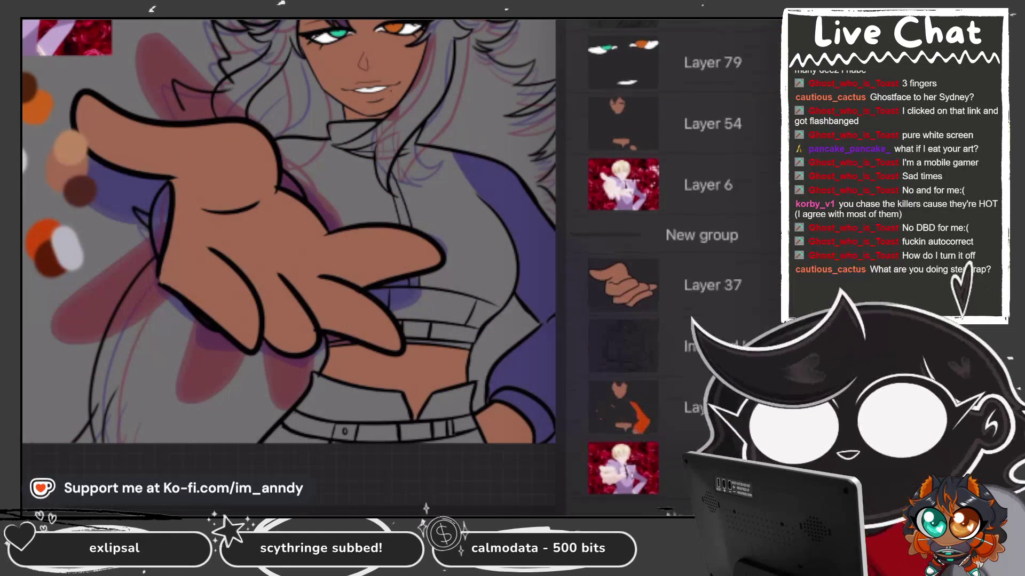
{"action": "left_click", "coordinate": [641, 409]}
{"action": "left_click", "coordinate": [479, 137]}
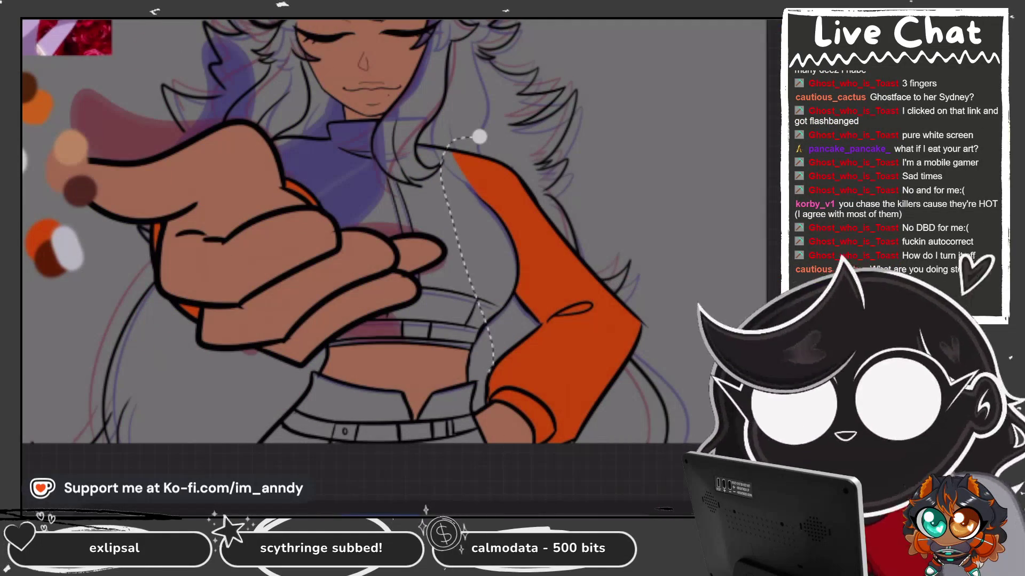
Lasso the orange sleeve onto a From selection layer, copy it, and move it beneath Layer 79.
{"action": "left_click_drag", "start_coordinate": [485, 399], "coordinate": [508, 413]}
{"action": "left_click_drag", "start_coordinate": [650, 183], "coordinate": [613, 125]}
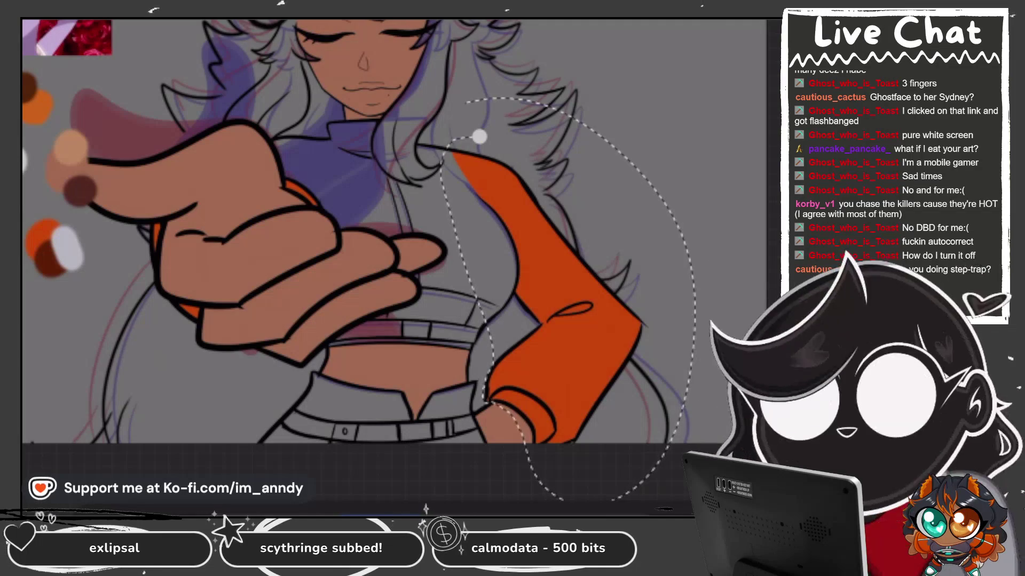
{"action": "key", "text": "l"}
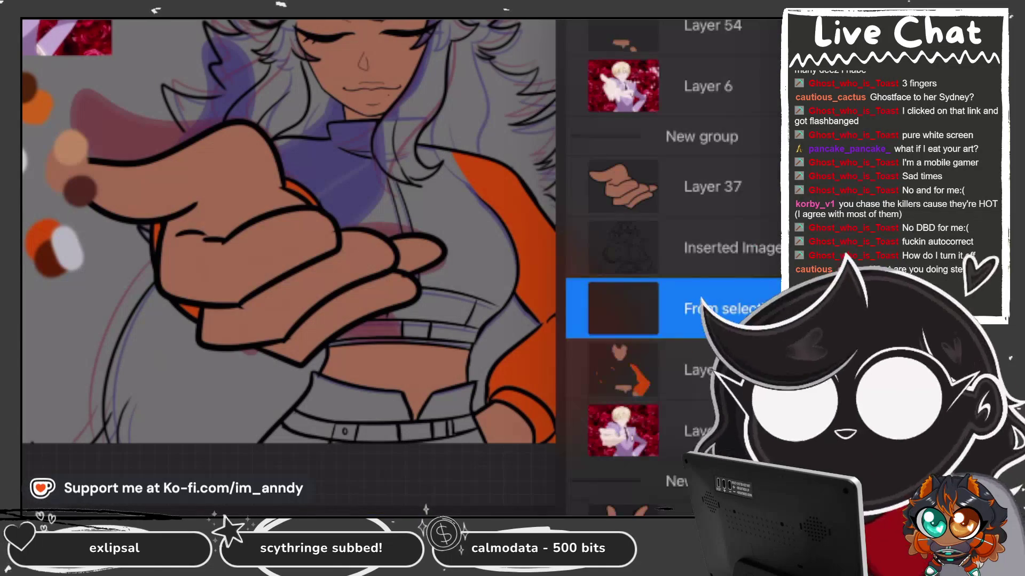
{"action": "left_click", "coordinate": [622, 308]}
{"action": "left_click", "coordinate": [443, 229]}
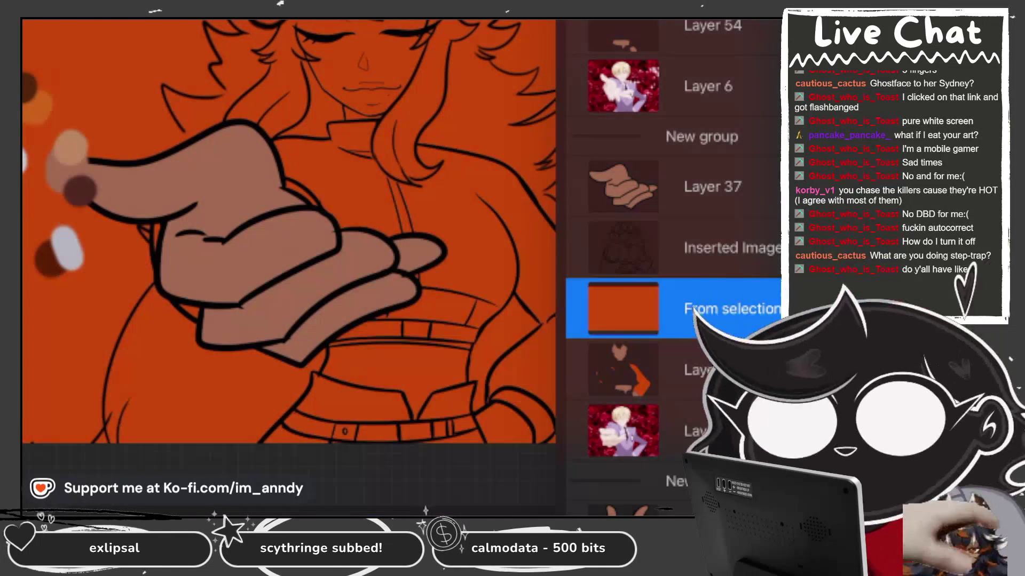
{"action": "key", "text": "ctrl+z"}
{"action": "left_click", "coordinate": [622, 308]}
{"action": "left_click", "coordinate": [432, 197]}
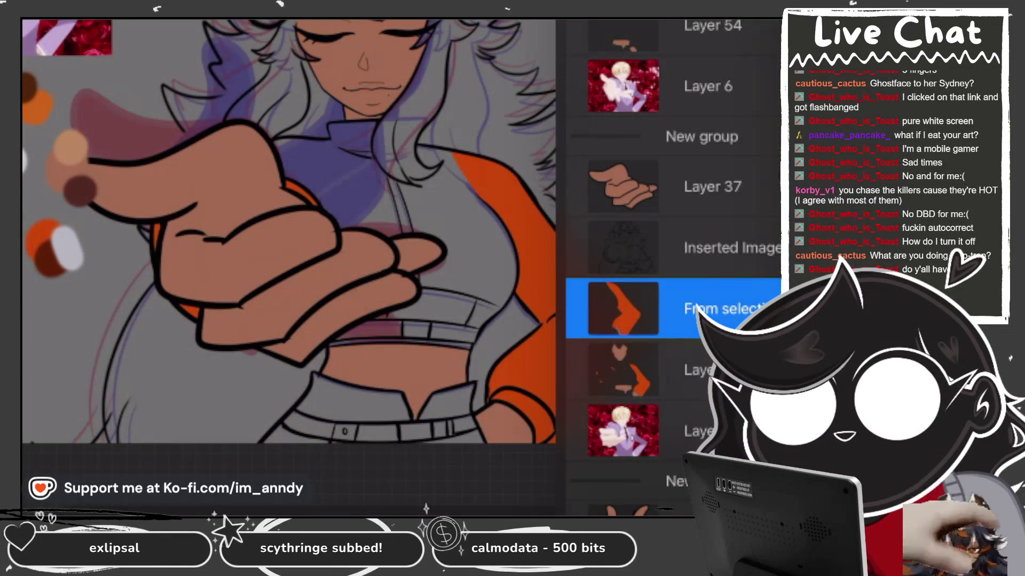
{"action": "left_click_drag", "start_coordinate": [619, 308], "coordinate": [623, 229]}
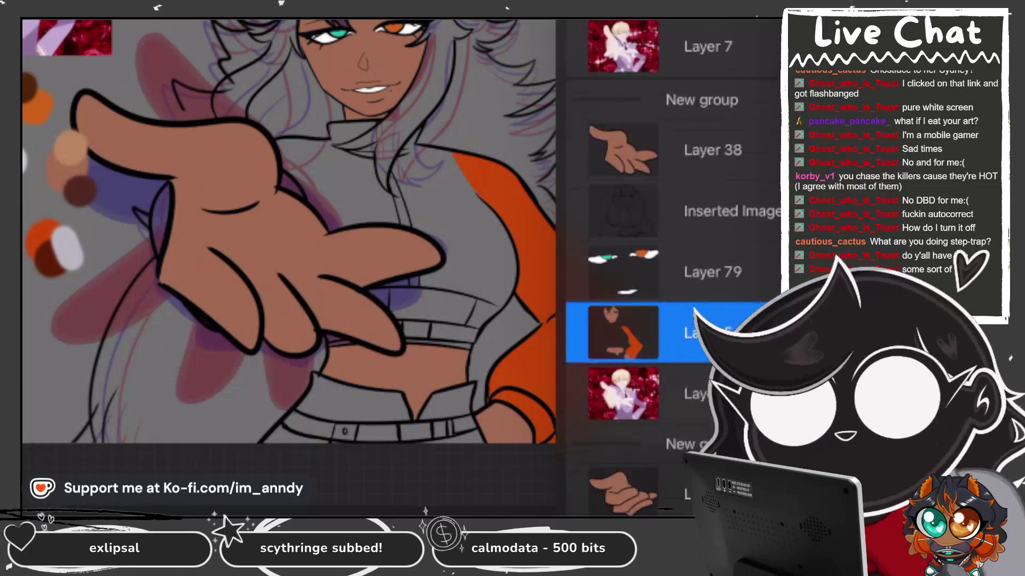
Paste the copied orange sleeve onto Layer 56 and merge it down.
{"action": "scroll", "coordinate": [673, 267], "scroll_direction": "down", "scroll_amount": 5}
{"action": "scroll", "coordinate": [672, 267], "scroll_direction": "up", "scroll_amount": 2}
{"action": "left_click", "coordinate": [694, 177]}
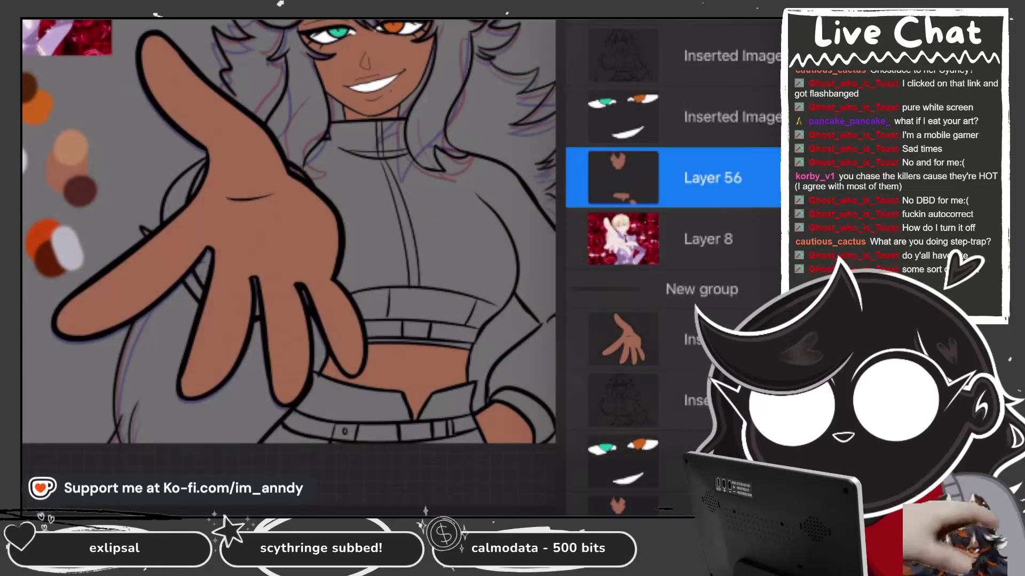
{"action": "left_click", "coordinate": [32, 22]}
{"action": "left_click", "coordinate": [50, 389]}
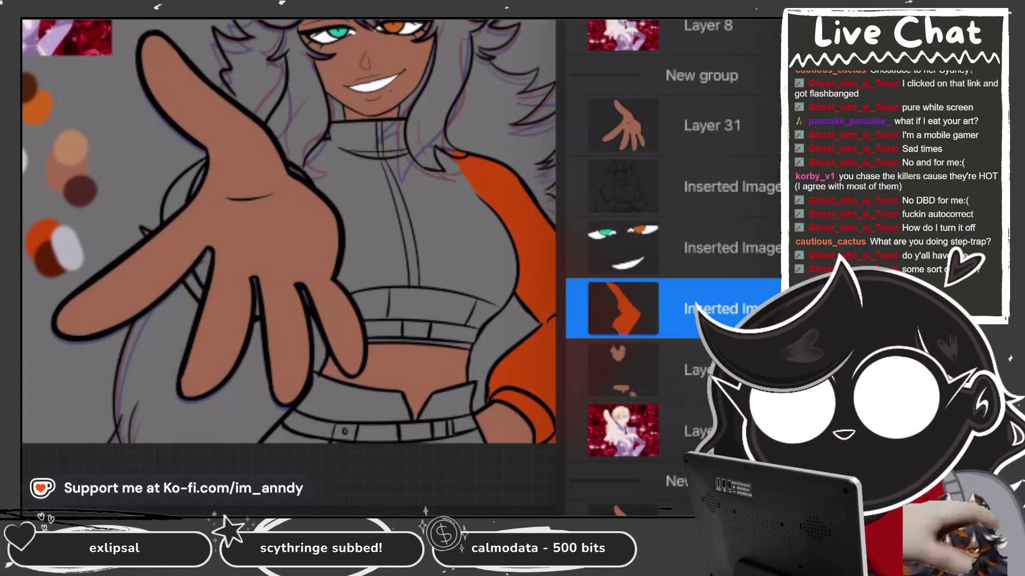
{"action": "scroll", "coordinate": [672, 267], "scroll_direction": "up", "scroll_amount": 3}
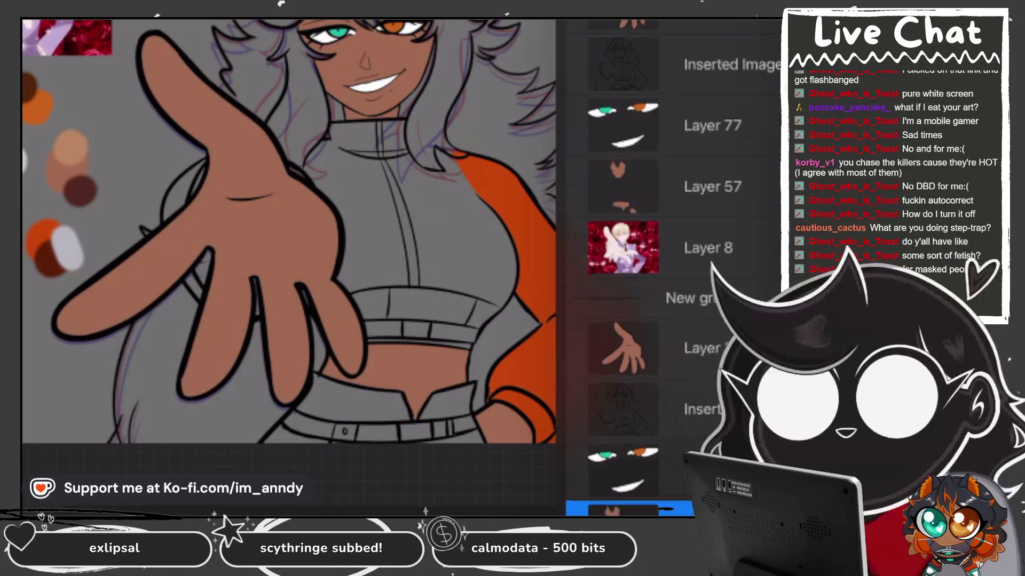
{"action": "key", "text": "b"}
Switch to another animation frame and zoom around to inspect its purple sleeve.
{"action": "scroll", "coordinate": [400, 256], "scroll_direction": "up", "scroll_amount": 10}
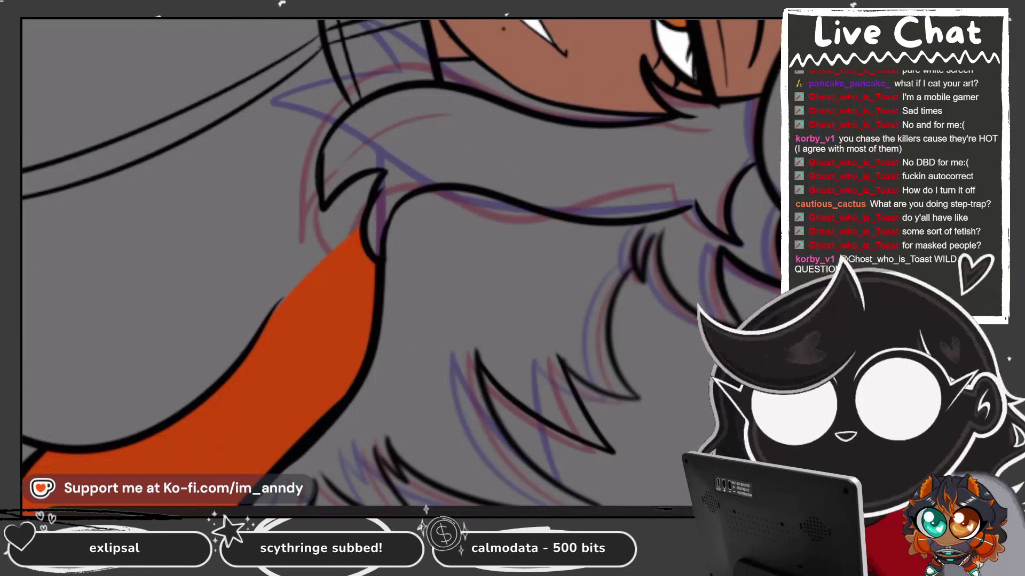
{"action": "scroll", "coordinate": [377, 247], "scroll_direction": "down", "scroll_amount": 8}
{"action": "scroll", "coordinate": [376, 247], "scroll_direction": "up", "scroll_amount": 2}
{"action": "scroll", "coordinate": [430, 224], "scroll_direction": "up", "scroll_amount": 1}
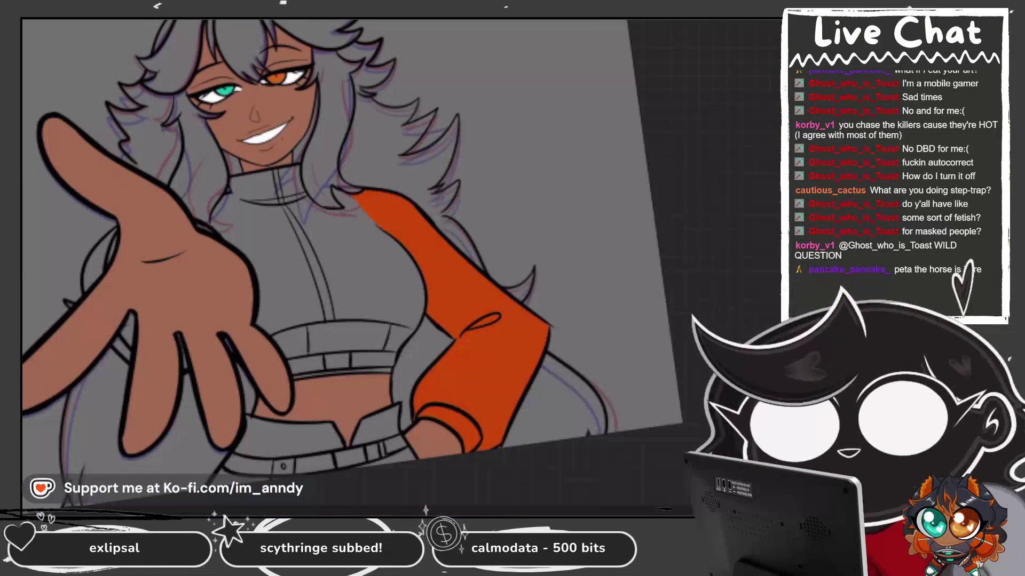
{"action": "key", "text": "ctrl+z"}
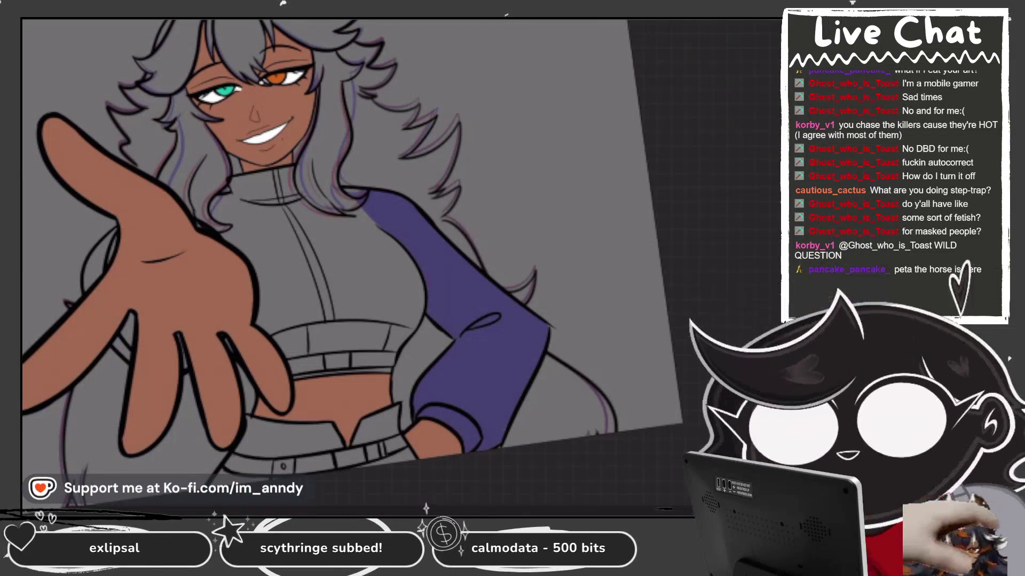
{"action": "scroll", "coordinate": [672, 240], "scroll_direction": "down", "scroll_amount": 3}
{"action": "scroll", "coordinate": [403, 193], "scroll_direction": "up", "scroll_amount": 6}
{"action": "scroll", "coordinate": [403, 193], "scroll_direction": "down", "scroll_amount": 3}
{"action": "scroll", "coordinate": [403, 192], "scroll_direction": "down", "scroll_amount": 3}
{"action": "scroll", "coordinate": [480, 214], "scroll_direction": "up", "scroll_amount": 3}
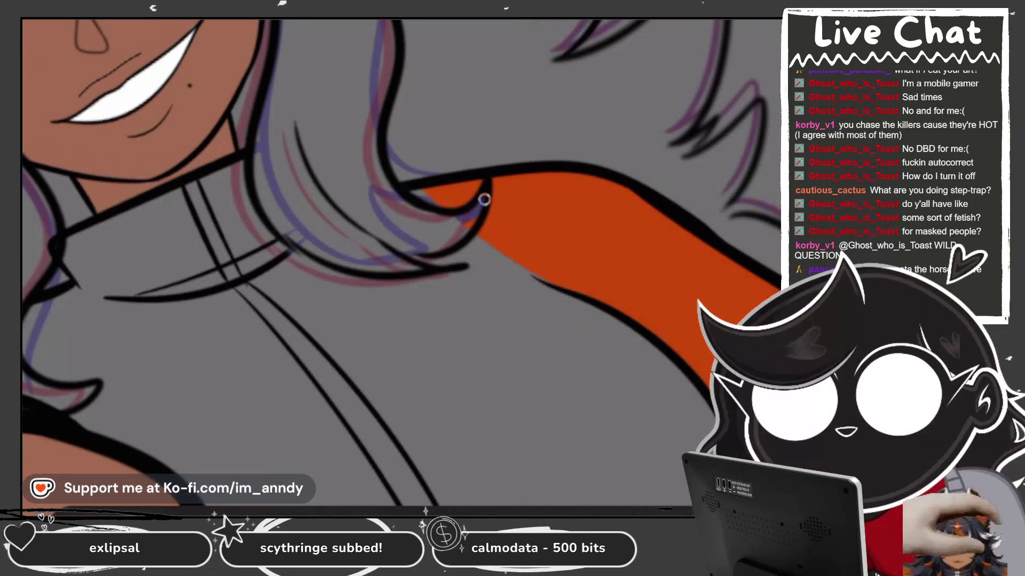
{"action": "scroll", "coordinate": [456, 236], "scroll_direction": "down", "scroll_amount": 3}
{"action": "scroll", "coordinate": [456, 236], "scroll_direction": "down", "scroll_amount": 2}
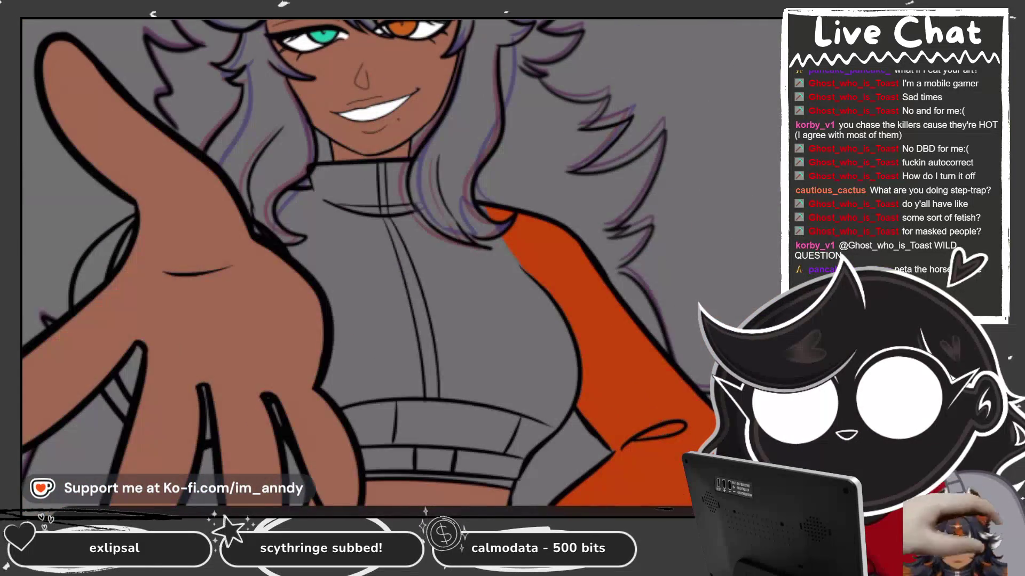
{"action": "scroll", "coordinate": [357, 261], "scroll_direction": "down", "scroll_amount": 1}
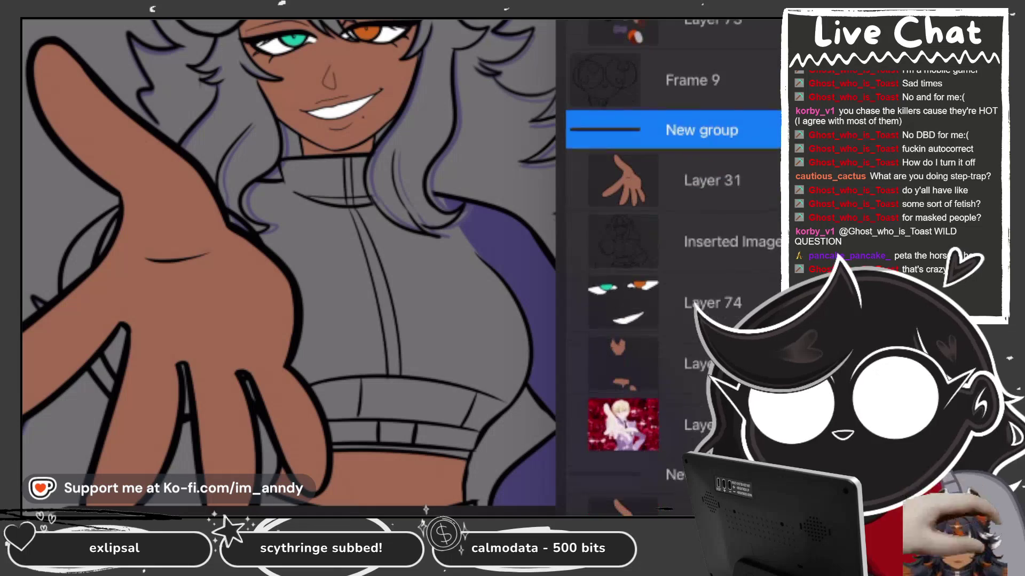
Paste the orange sleeve onto Layer 58, merge the Inserted layer down, and select the line-art layer.
{"action": "left_click", "coordinate": [630, 366]}
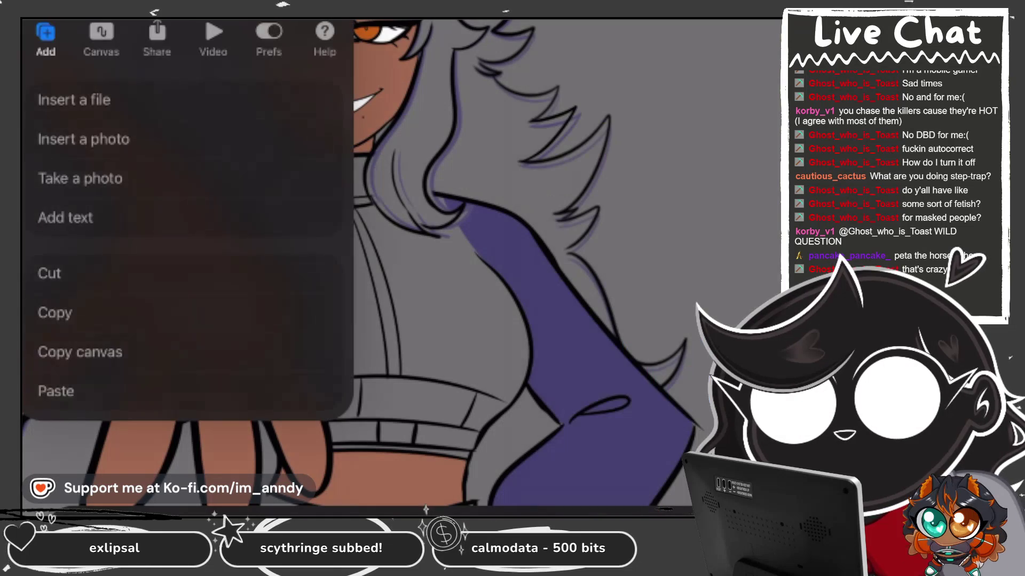
{"action": "left_click", "coordinate": [55, 389]}
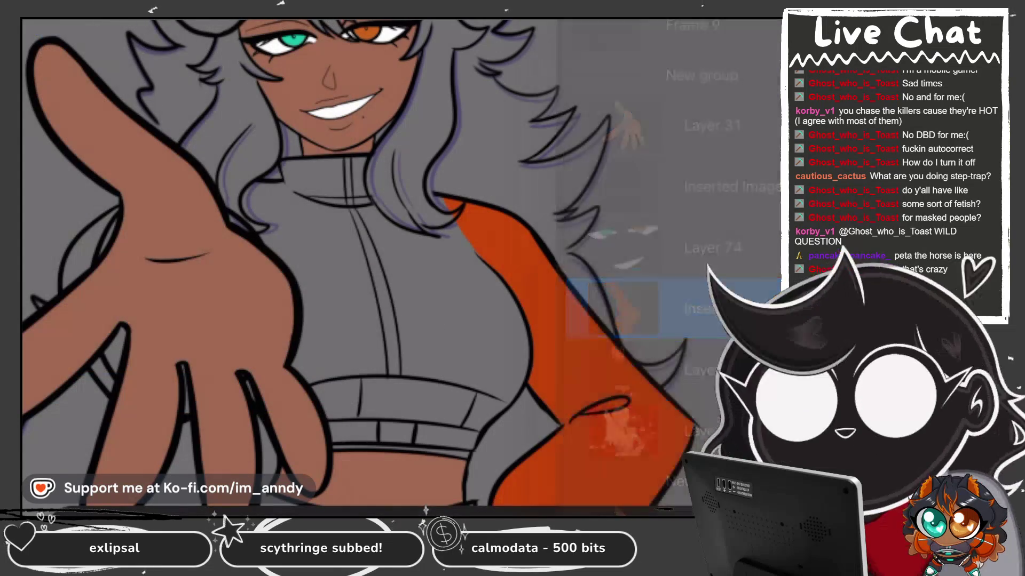
{"action": "scroll", "coordinate": [401, 262], "scroll_direction": "up", "scroll_amount": 5}
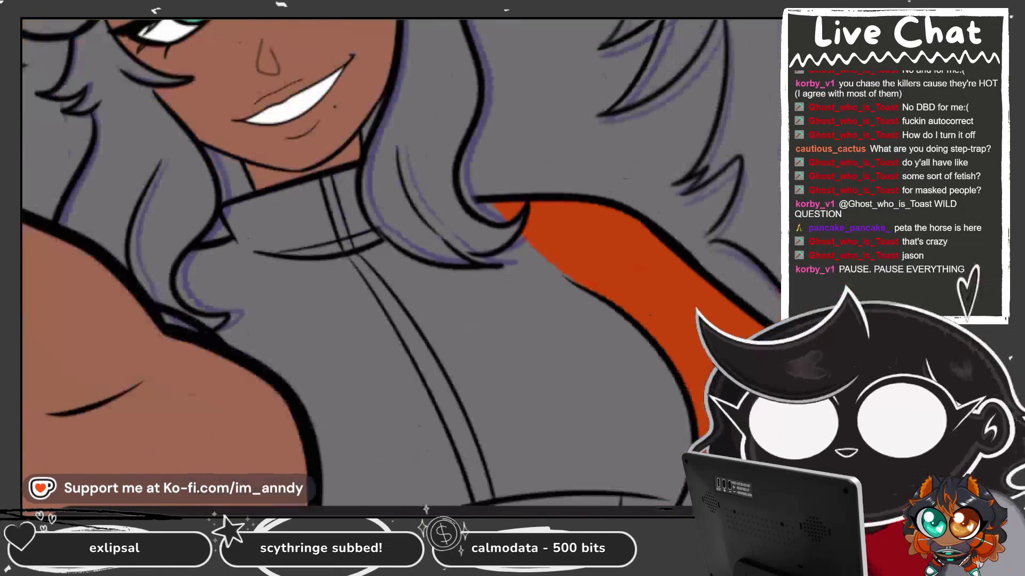
{"action": "scroll", "coordinate": [511, 222], "scroll_direction": "down", "scroll_amount": 5}
{"action": "key", "text": "l"}
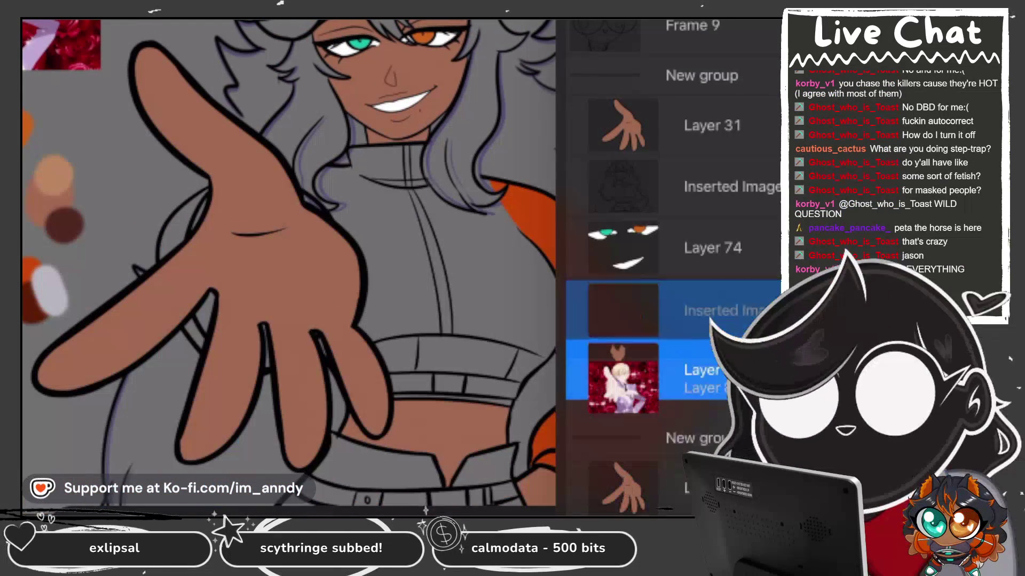
{"action": "key", "text": "l"}
{"action": "scroll", "coordinate": [400, 262], "scroll_direction": "up", "scroll_amount": 5}
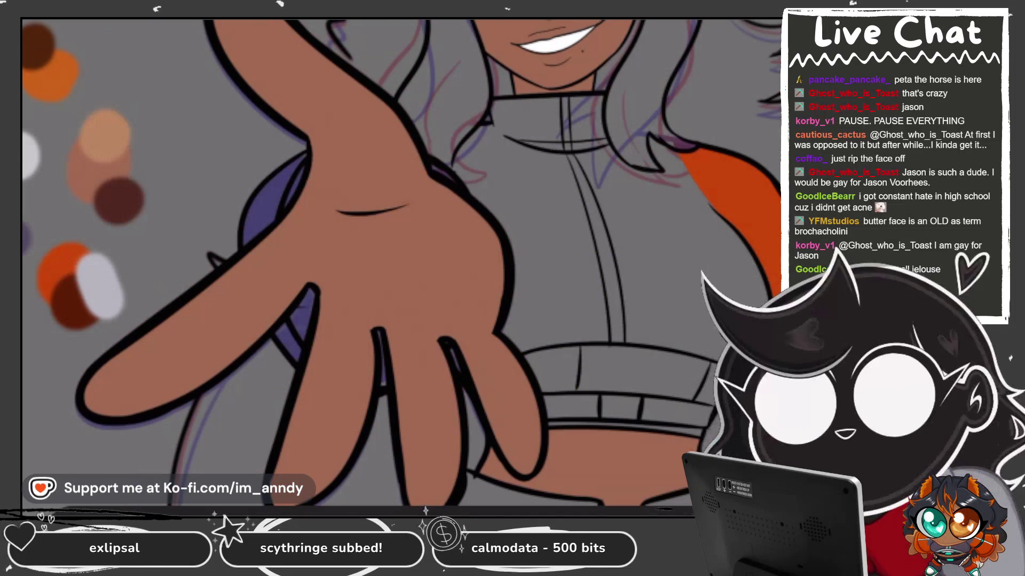
{"action": "left_click", "coordinate": [641, 420]}
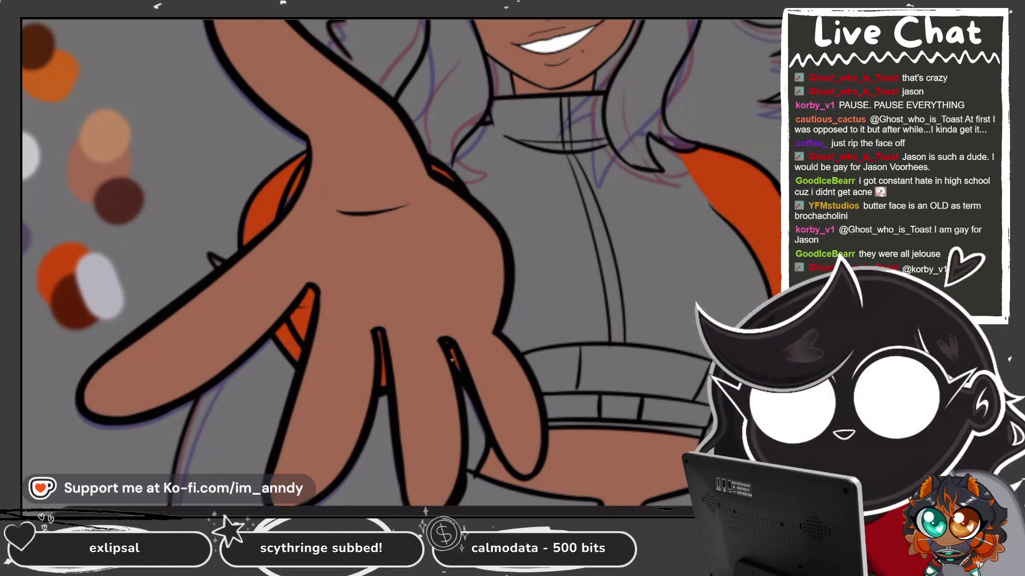
{"action": "scroll", "coordinate": [672, 267], "scroll_direction": "down", "scroll_amount": 2}
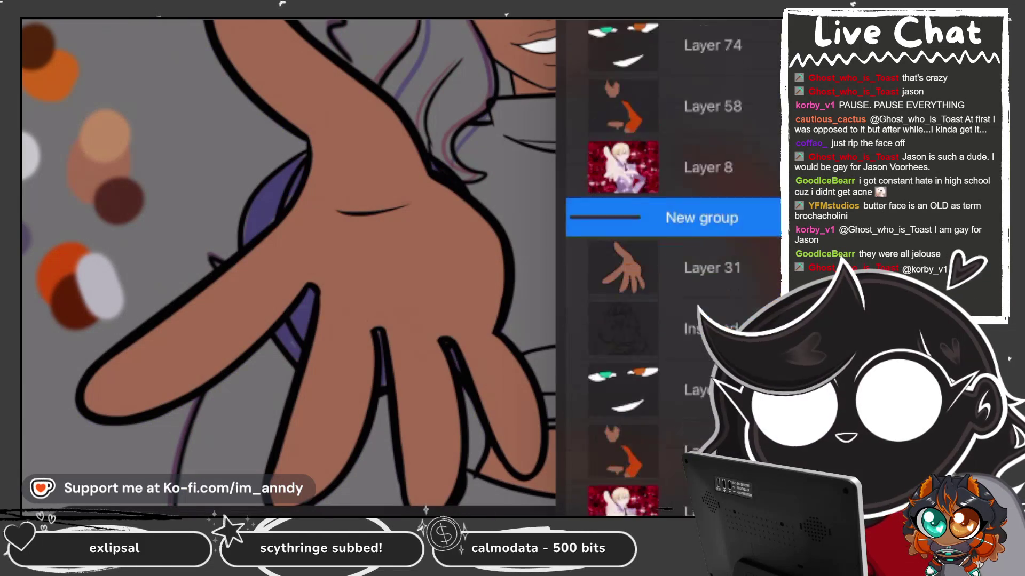
On the sleeve layer, fill the purple strip beside the hand orange, redoing one mistaken fill.
{"action": "left_click", "coordinate": [694, 429]}
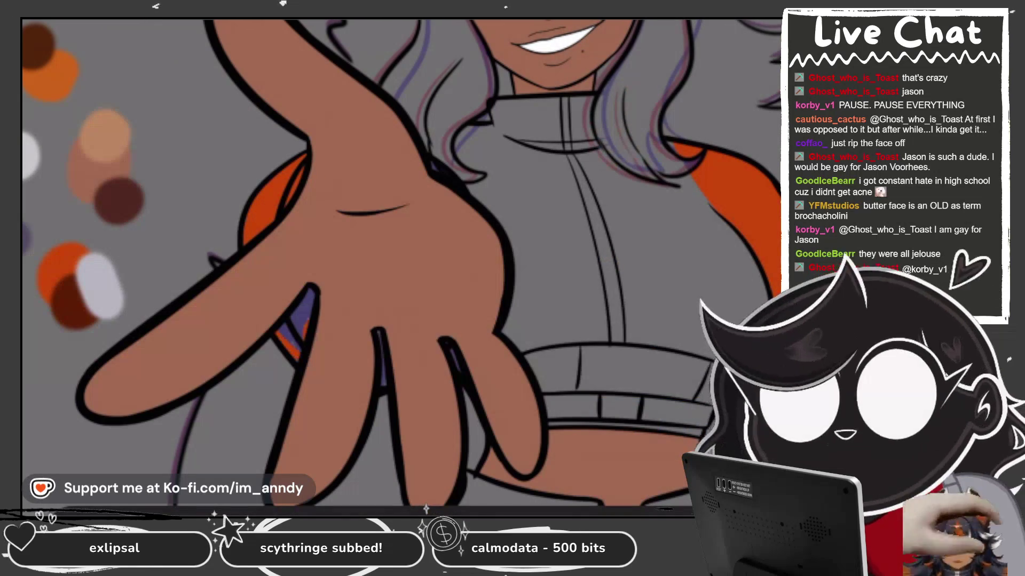
{"action": "left_click", "coordinate": [293, 323]}
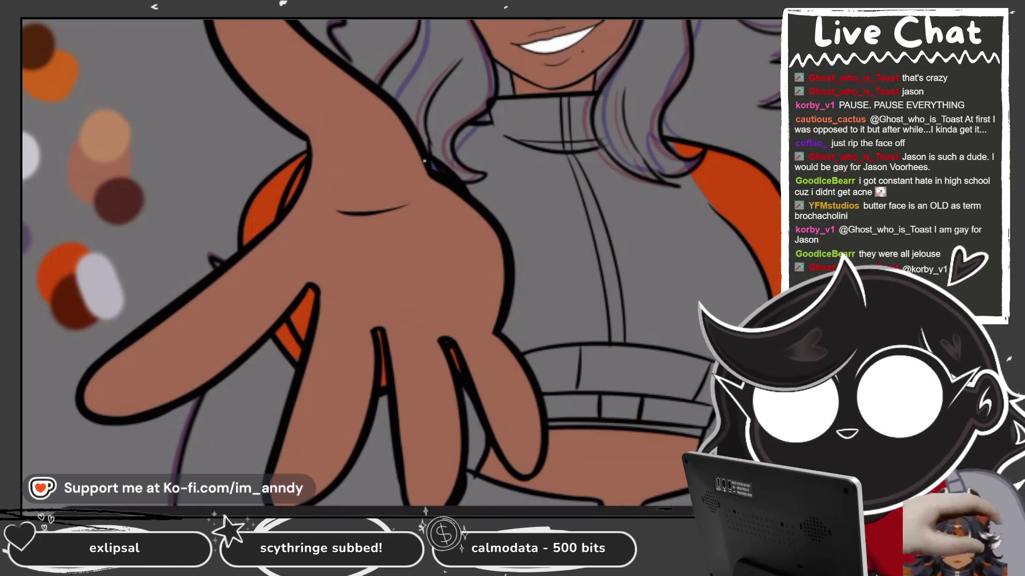
{"action": "key", "text": "ctrl+z"}
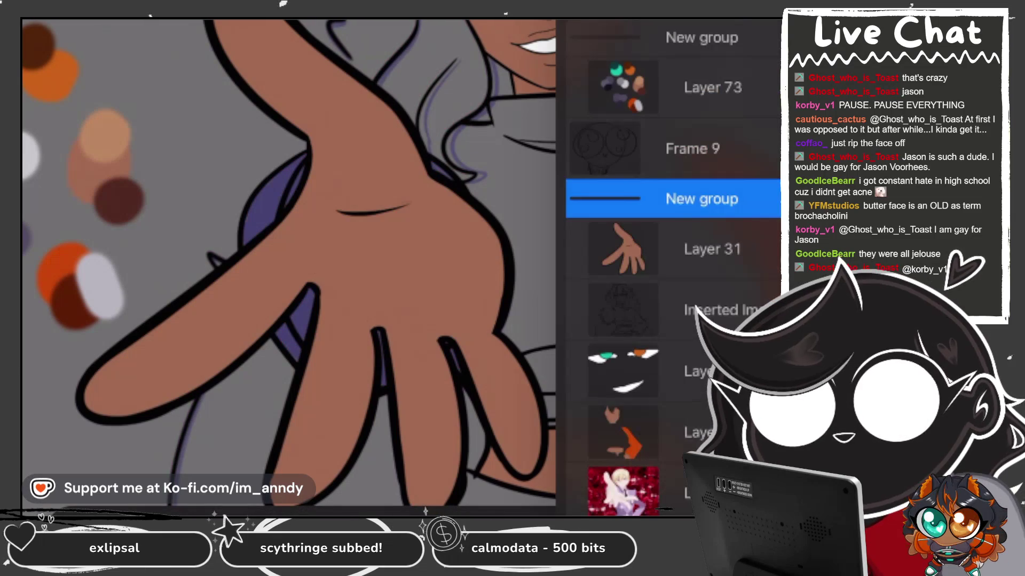
{"action": "left_click", "coordinate": [250, 221]}
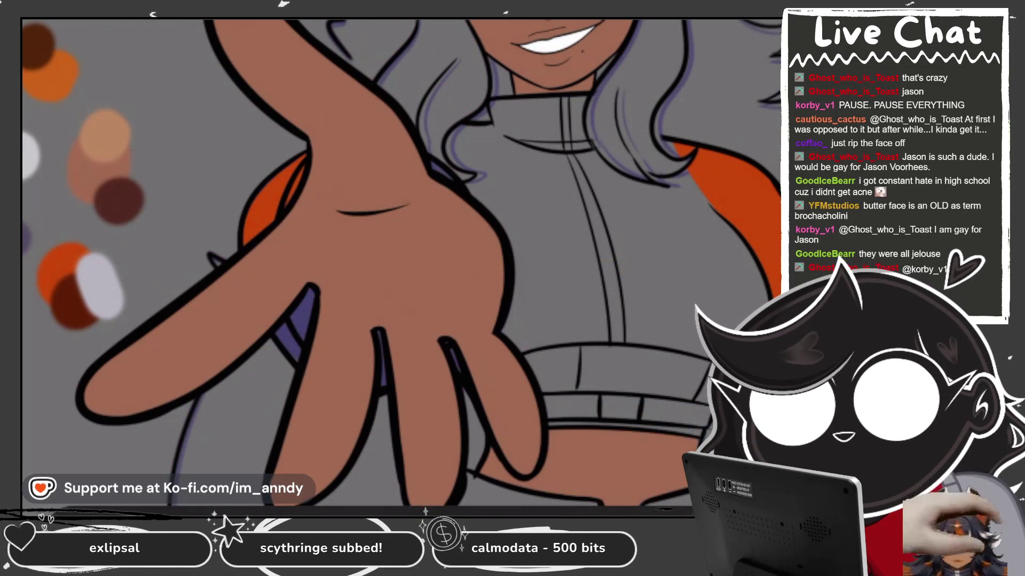
{"action": "scroll", "coordinate": [198, 408], "scroll_direction": "up", "scroll_amount": 1}
{"action": "scroll", "coordinate": [197, 409], "scroll_direction": "up", "scroll_amount": 1}
{"action": "scroll", "coordinate": [198, 409], "scroll_direction": "up", "scroll_amount": 1}
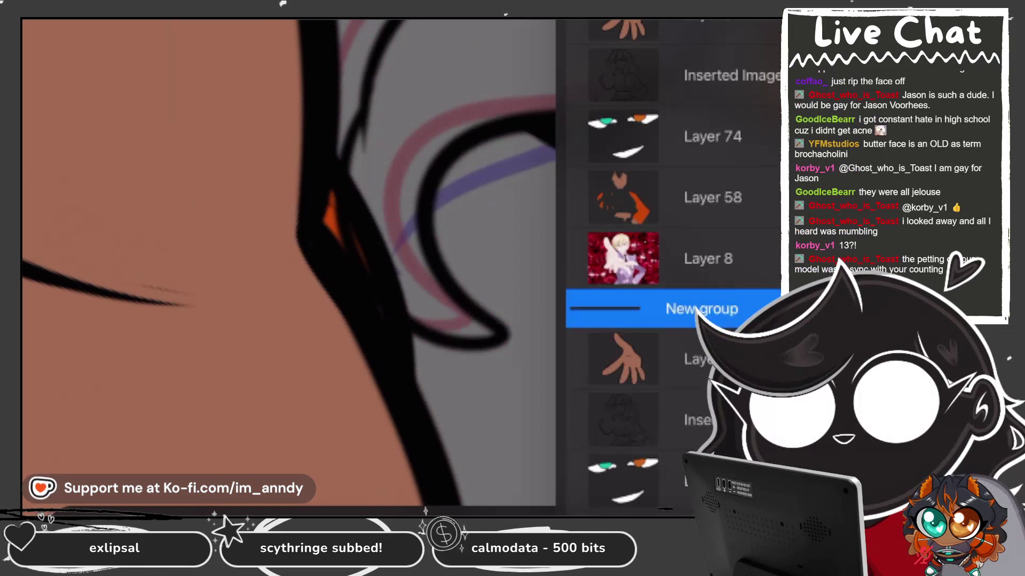
Hide the layer list and step through several animation frames, zooming out to the whole character.
{"action": "key", "text": "l"}
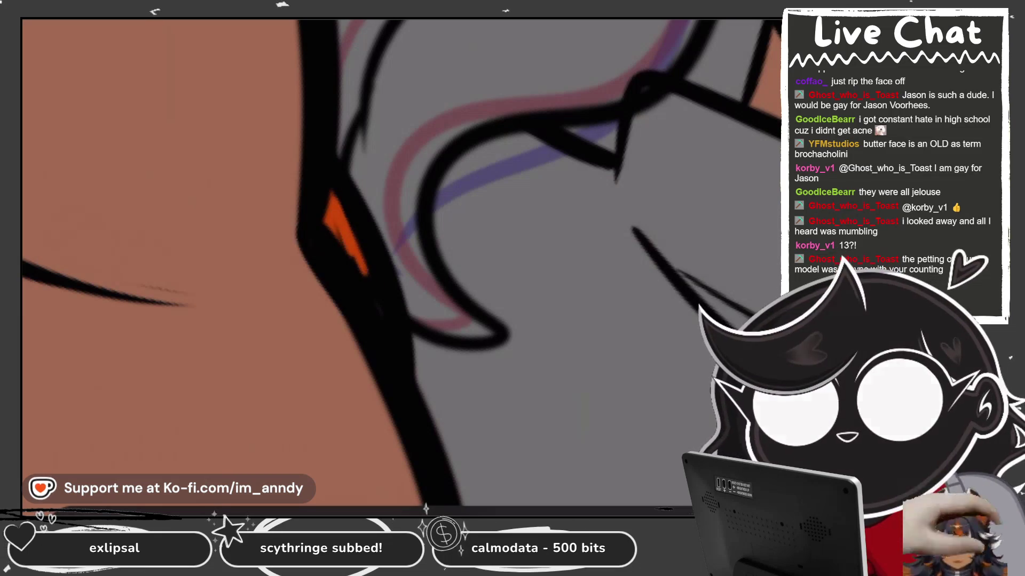
{"action": "key", "text": "ctrl+z"}
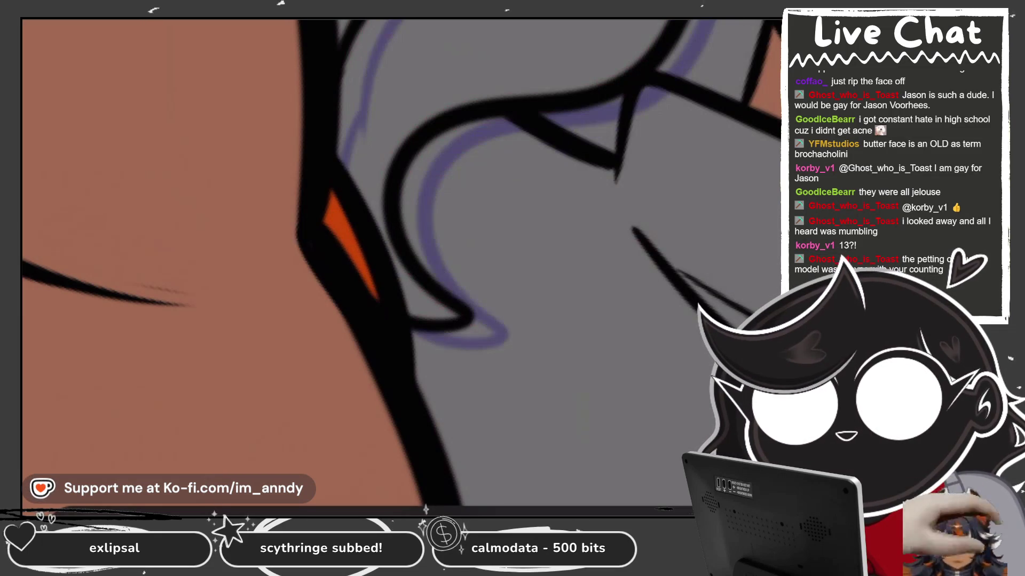
{"action": "key", "text": "period"}
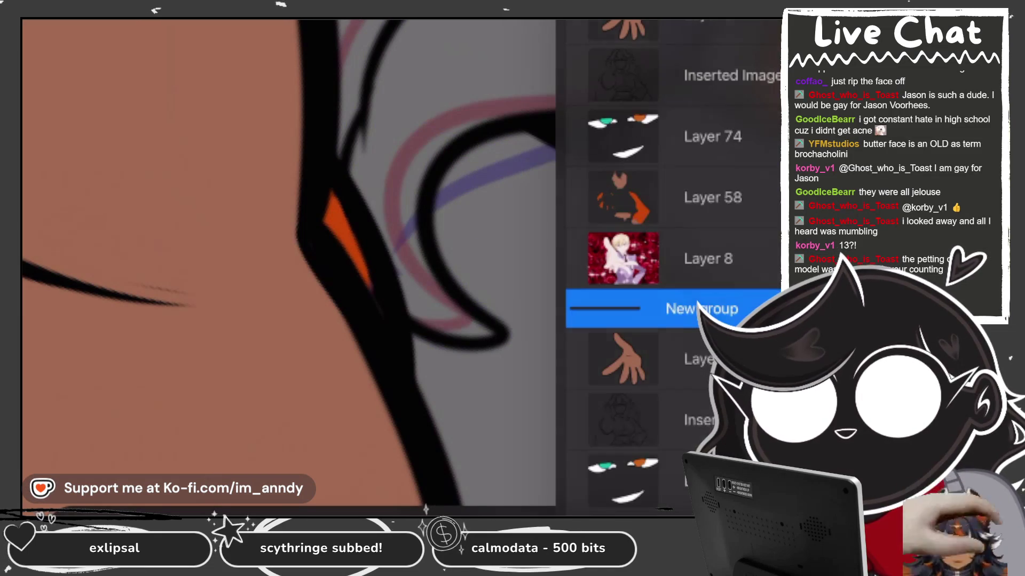
{"action": "key", "text": "ctrl+0"}
{"action": "key", "text": "period"}
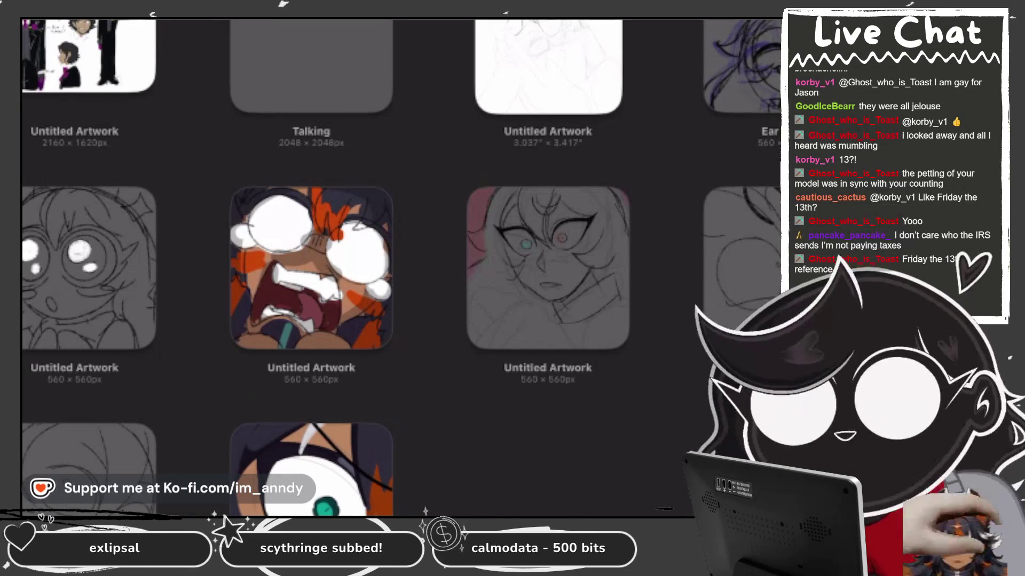
Open the face sketch artwork from the gallery and pan across it.
{"action": "scroll", "coordinate": [400, 267], "scroll_direction": "up", "scroll_amount": 2}
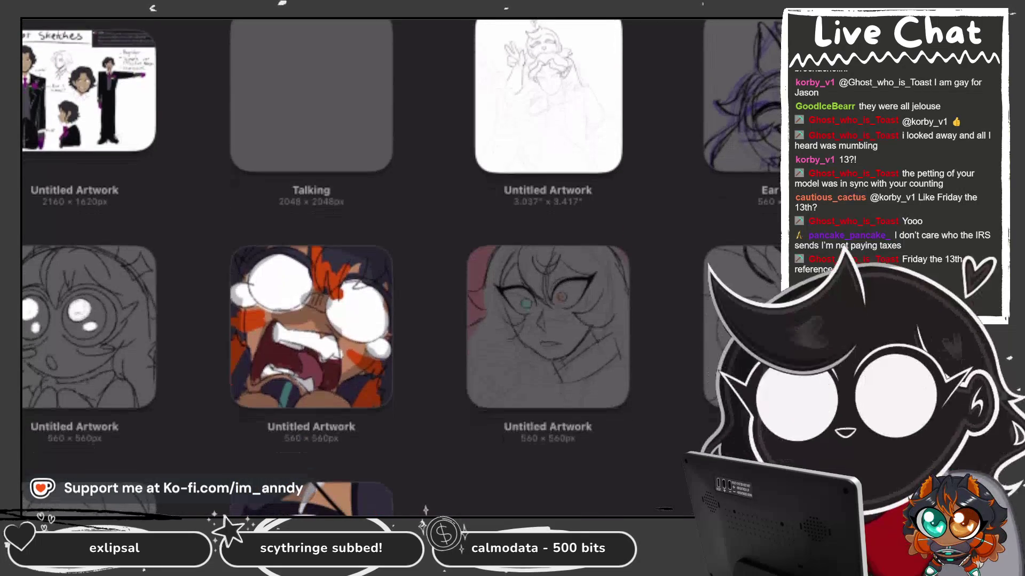
{"action": "left_click", "coordinate": [742, 90]}
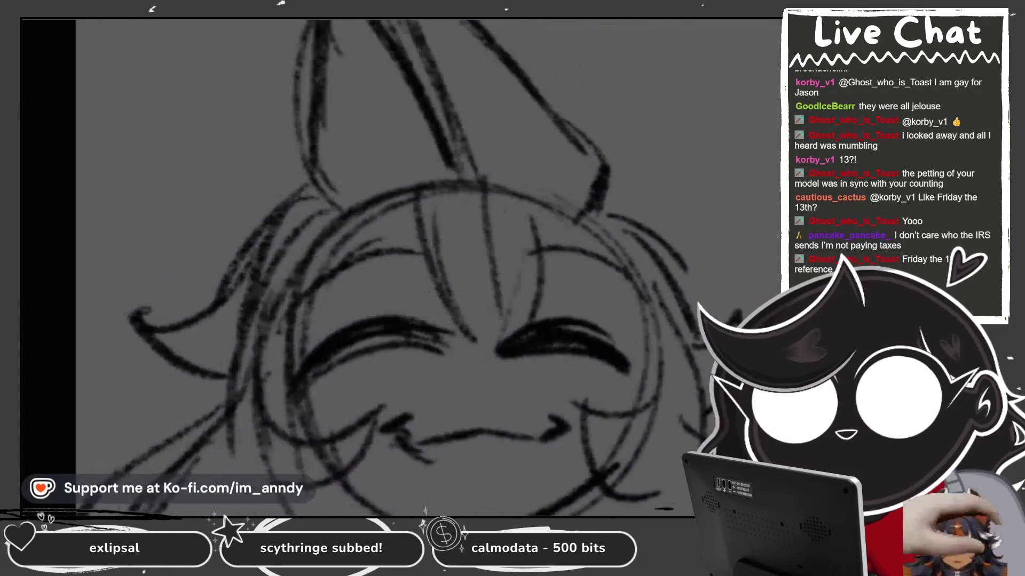
{"action": "mouse_move", "coordinate": [374, 267]}
{"action": "left_mouse_down"}
{"action": "mouse_move", "coordinate": [422, 278]}
{"action": "mouse_move", "coordinate": [374, 270]}
{"action": "mouse_move", "coordinate": [411, 282]}
{"action": "mouse_move", "coordinate": [400, 288]}
{"action": "left_mouse_up"}
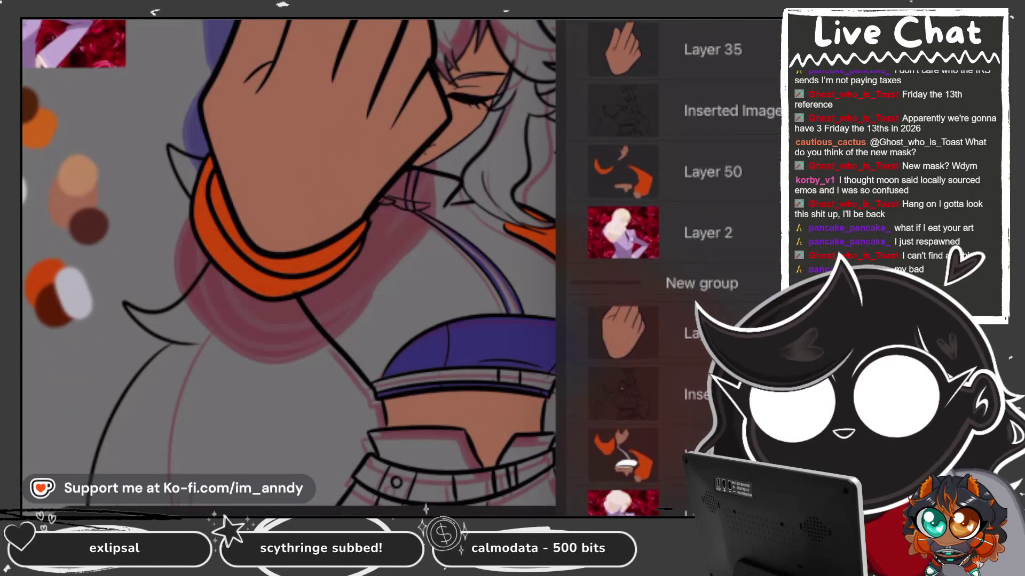
Select Layer 50, this frame's sleeve layer, in the Layers panel.
{"action": "scroll", "coordinate": [672, 266], "scroll_direction": "up", "scroll_amount": 3}
{"action": "left_click", "coordinate": [712, 309]}
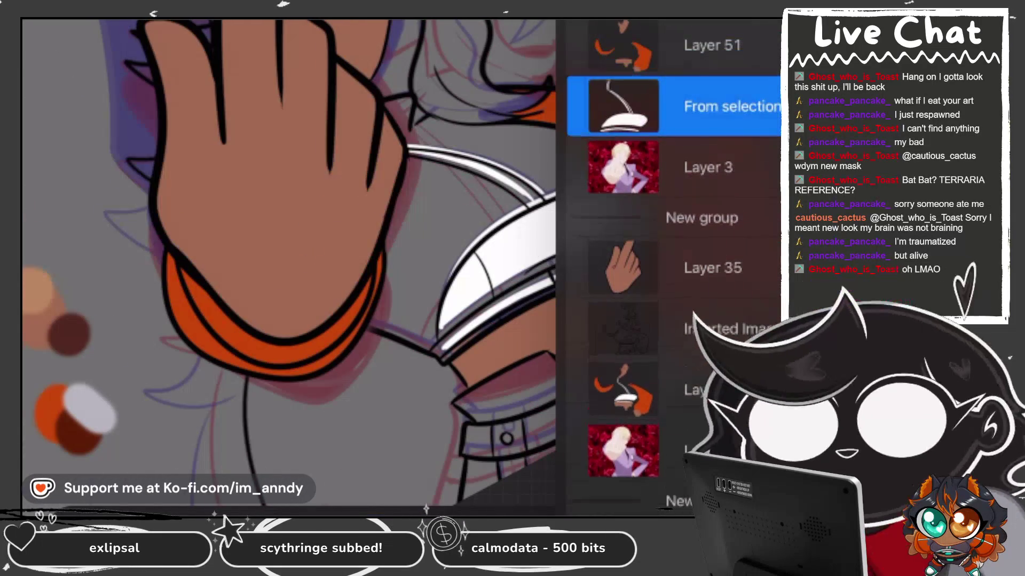
Distort the copied white highlight's top, right and left edges to line up with the shirt hem.
{"action": "key", "text": "v"}
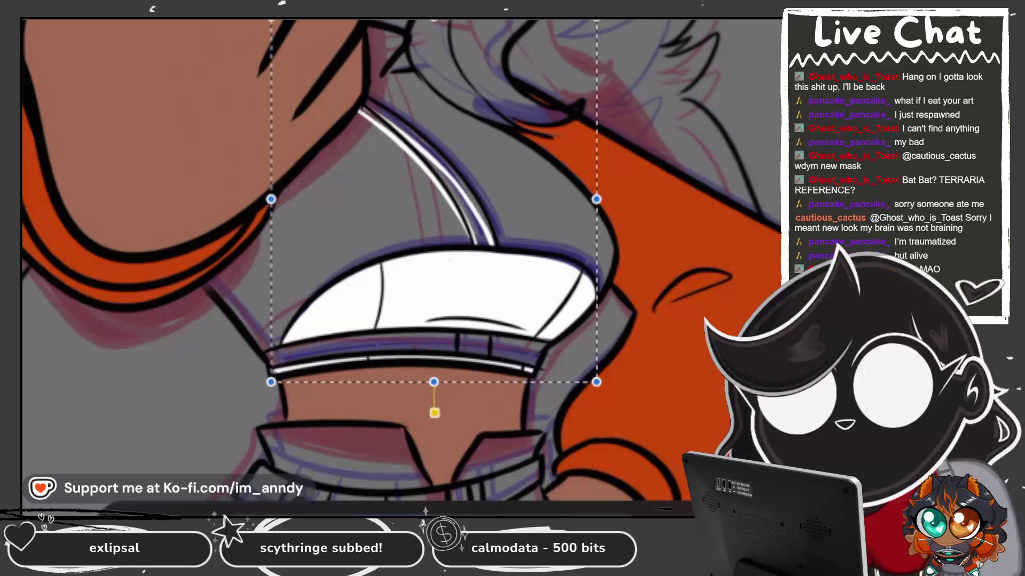
{"action": "scroll", "coordinate": [600, 245], "scroll_direction": "up", "scroll_amount": 1}
{"action": "scroll", "coordinate": [599, 246], "scroll_direction": "up", "scroll_amount": 1}
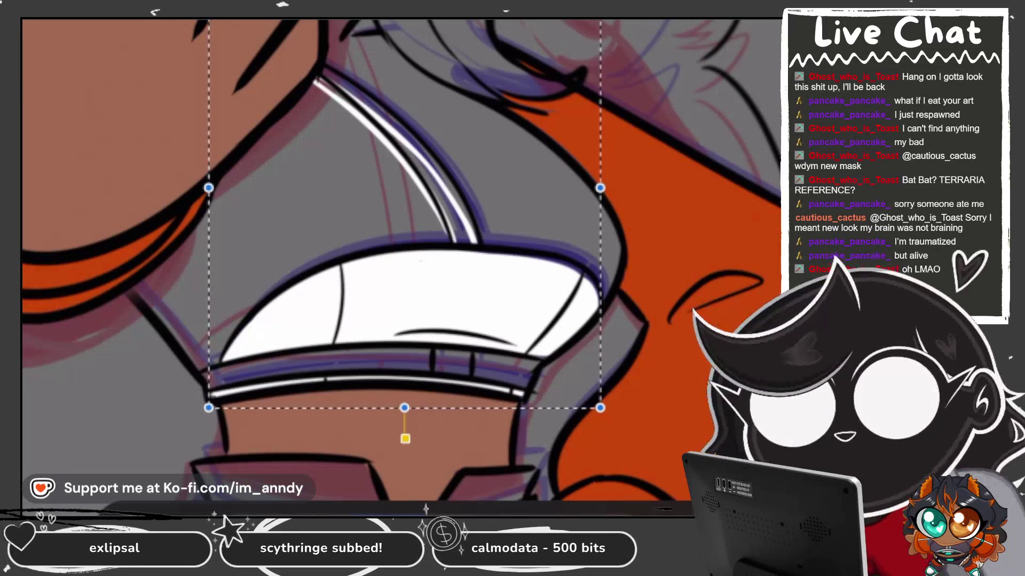
{"action": "left_click_drag", "start_coordinate": [406, 107], "coordinate": [421, 105]}
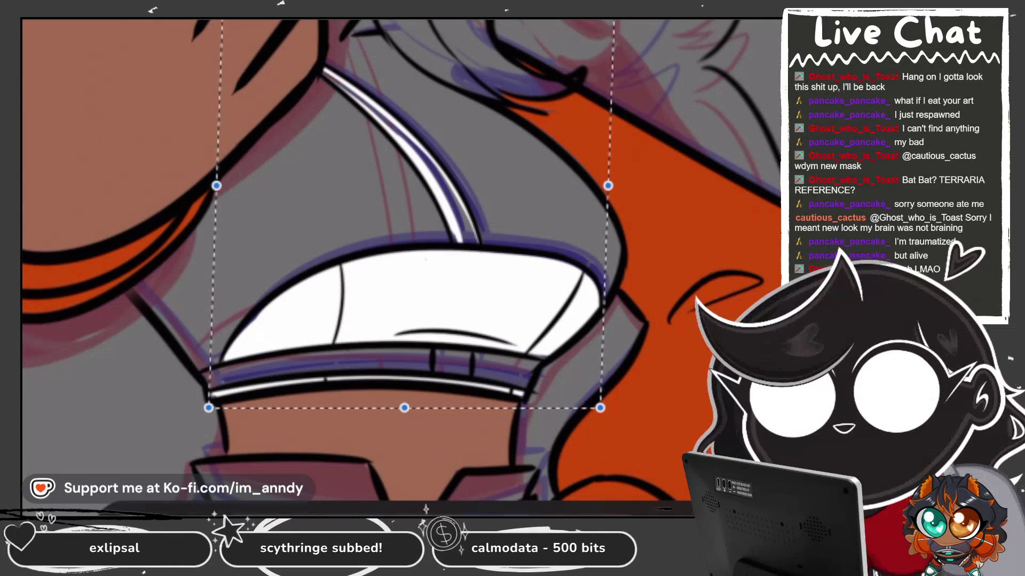
{"action": "left_click_drag", "start_coordinate": [600, 407], "coordinate": [595, 409]}
{"action": "scroll", "coordinate": [406, 304], "scroll_direction": "down", "scroll_amount": 1}
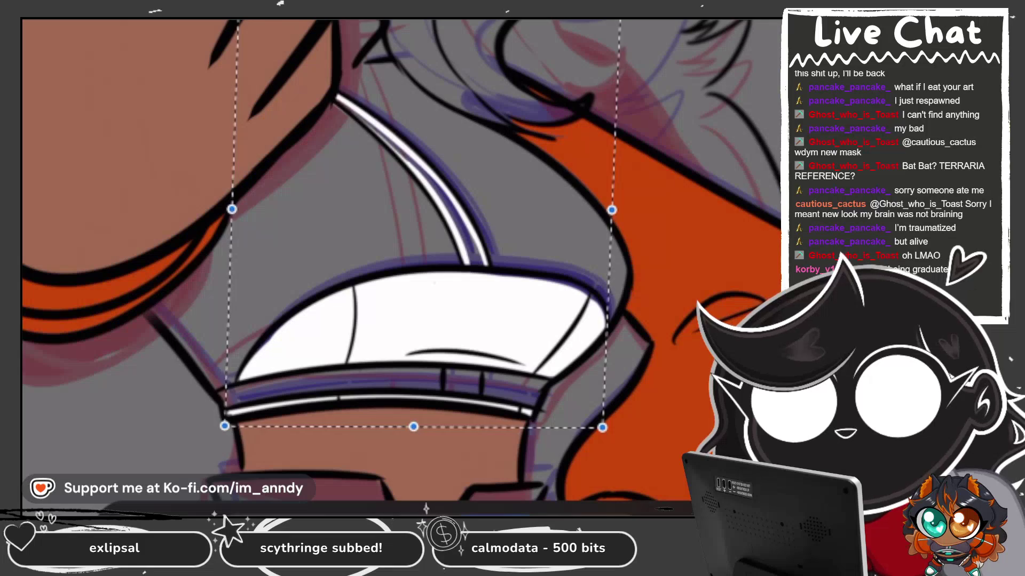
{"action": "left_click_drag", "start_coordinate": [228, 201], "coordinate": [233, 208]}
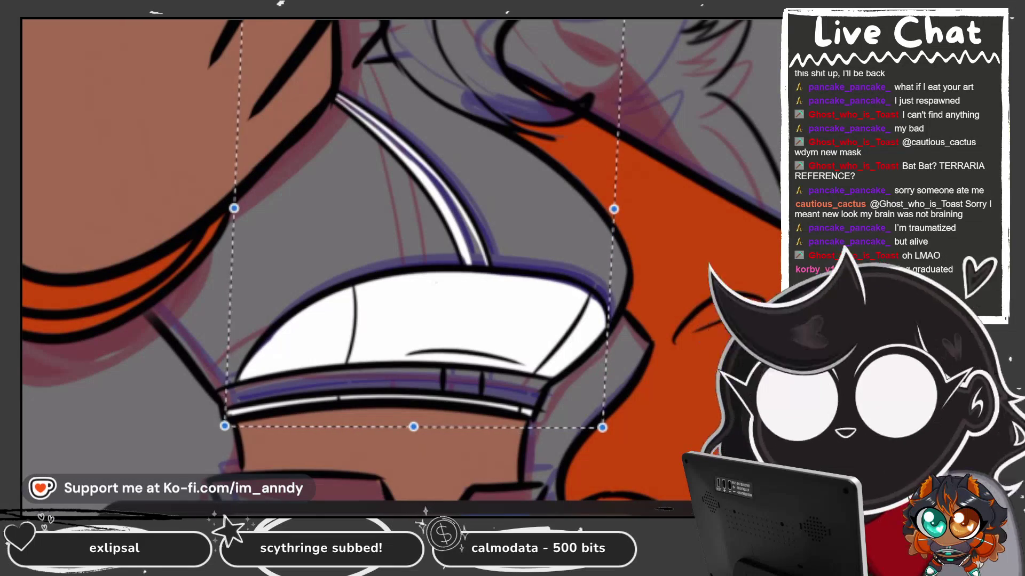
{"action": "scroll", "coordinate": [401, 262], "scroll_direction": "up", "scroll_amount": 3}
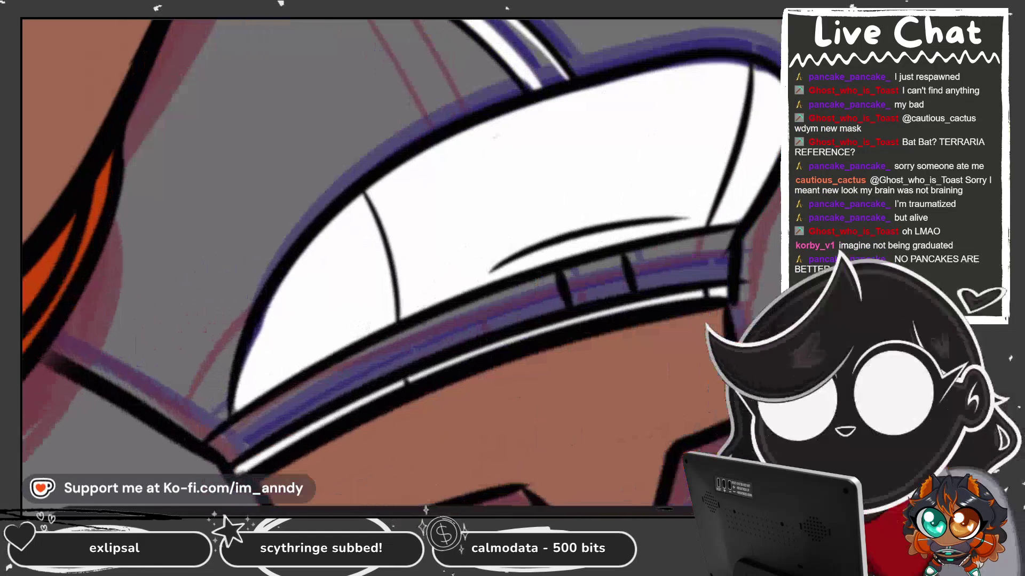
{"action": "key", "text": "4"}
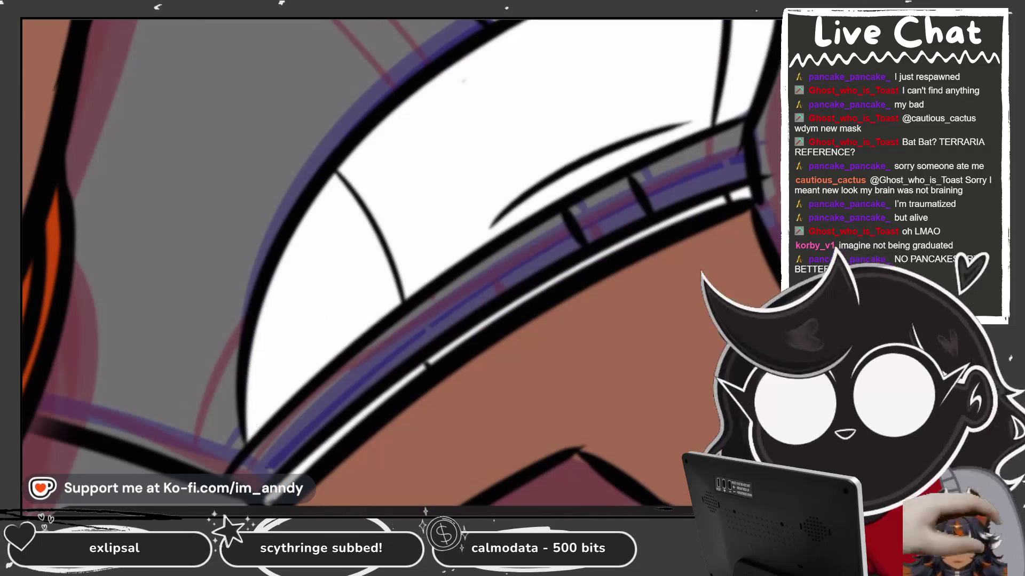
{"action": "scroll", "coordinate": [400, 261], "scroll_direction": "down", "scroll_amount": 3}
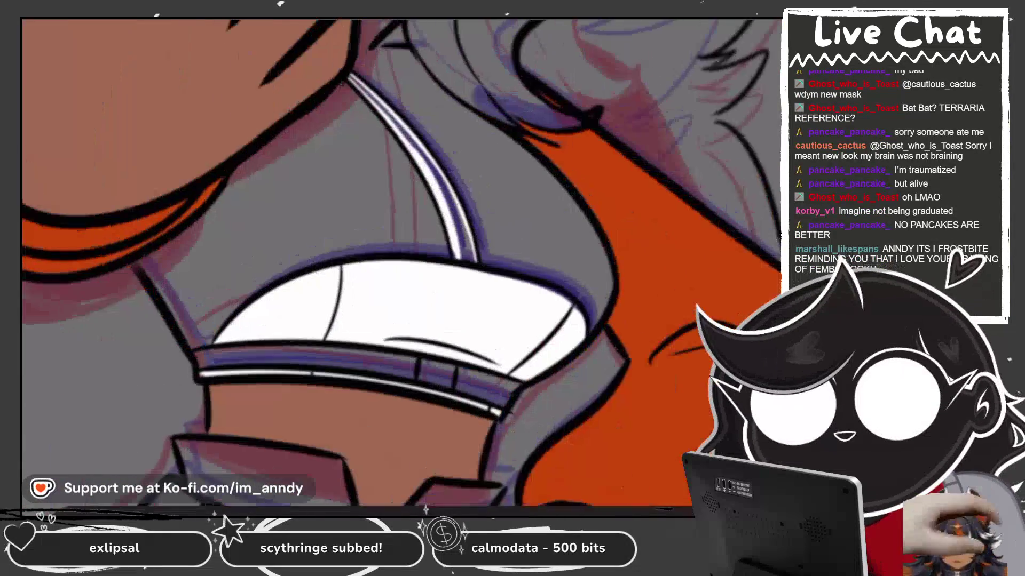
{"action": "scroll", "coordinate": [401, 261], "scroll_direction": "down", "scroll_amount": 3}
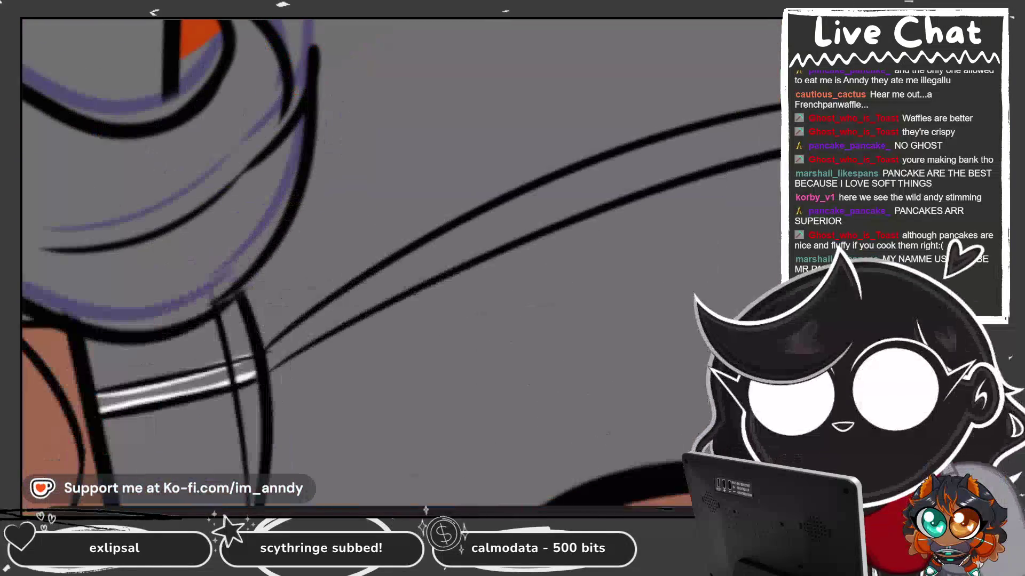
Brush a long white highlight along the zipper line, redoing one stroke.
{"action": "left_click_drag", "start_coordinate": [264, 355], "coordinate": [576, 171]}
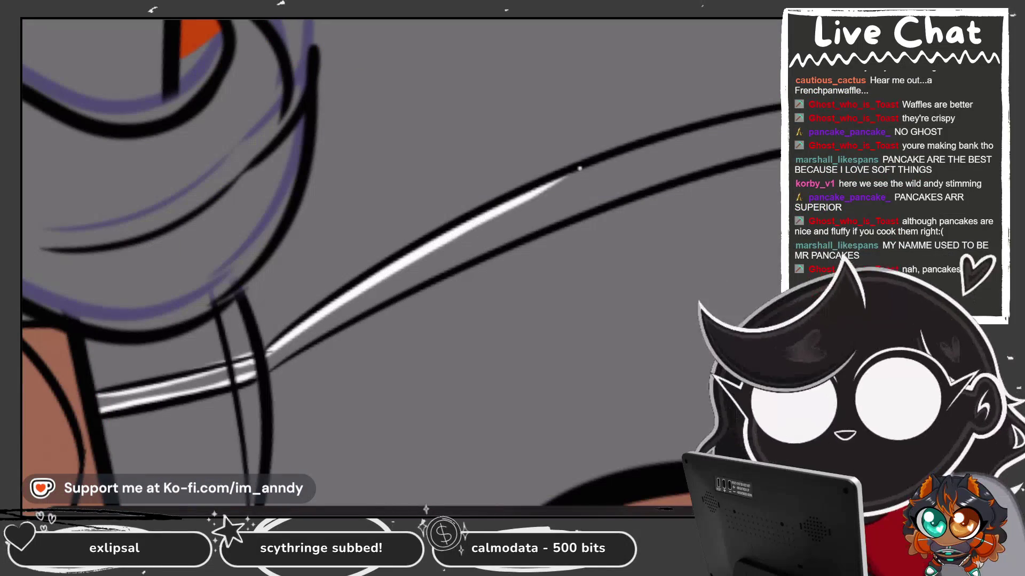
{"action": "left_click_drag", "start_coordinate": [229, 382], "coordinate": [528, 205]}
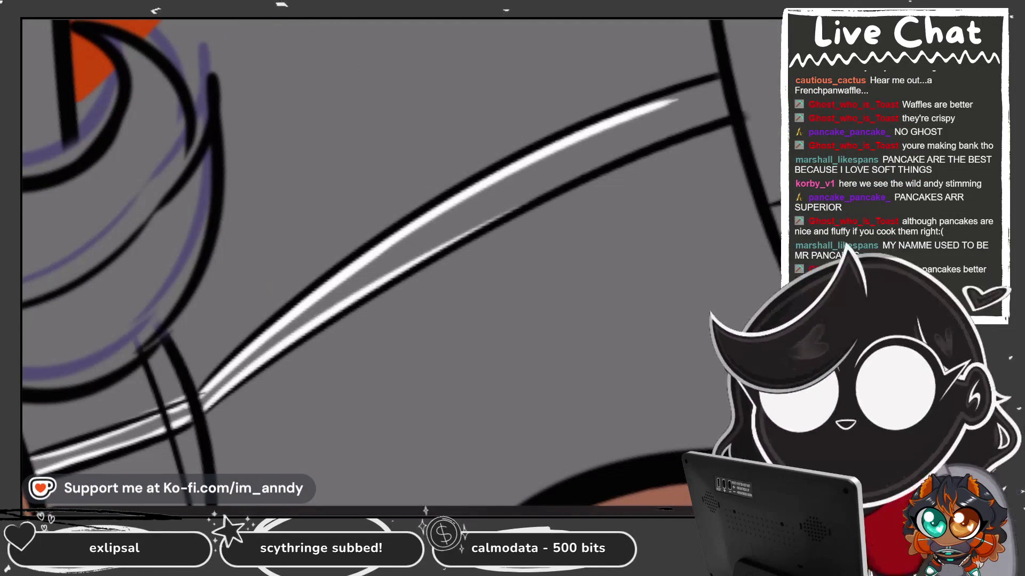
{"action": "left_click_drag", "start_coordinate": [310, 323], "coordinate": [558, 181]}
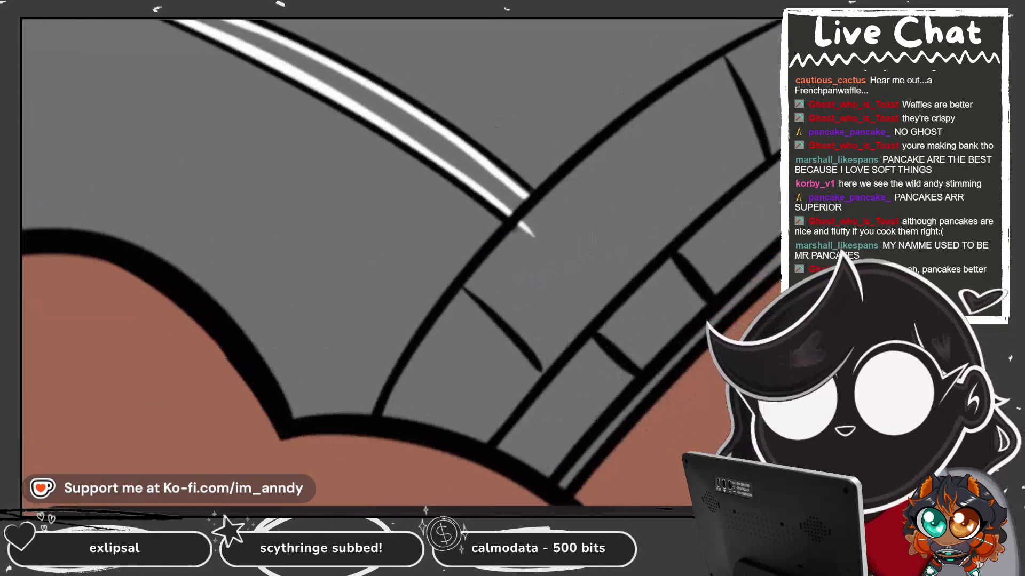
{"action": "key", "text": "ctrl+z"}
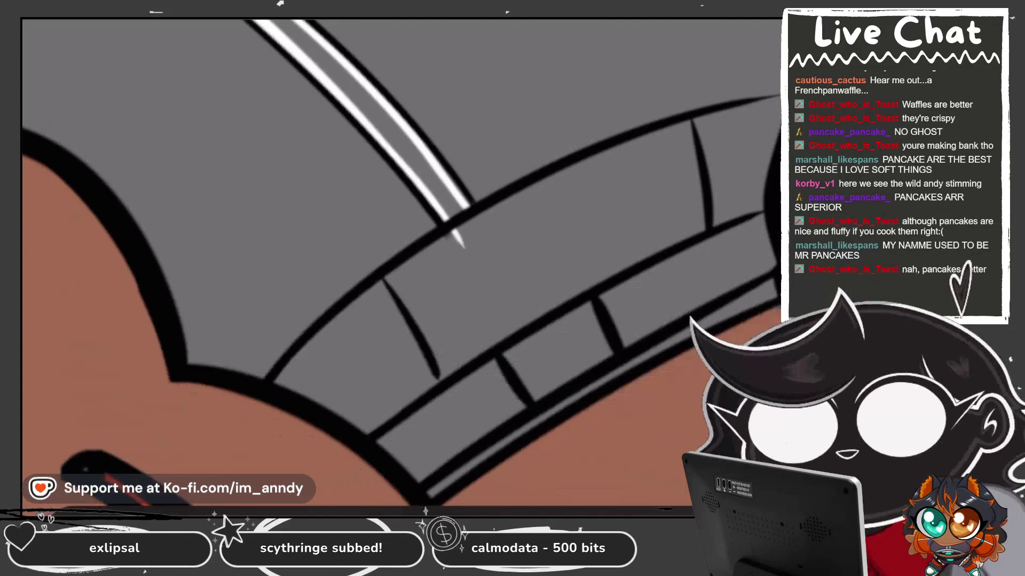
{"action": "left_click_drag", "start_coordinate": [321, 330], "coordinate": [739, 108]}
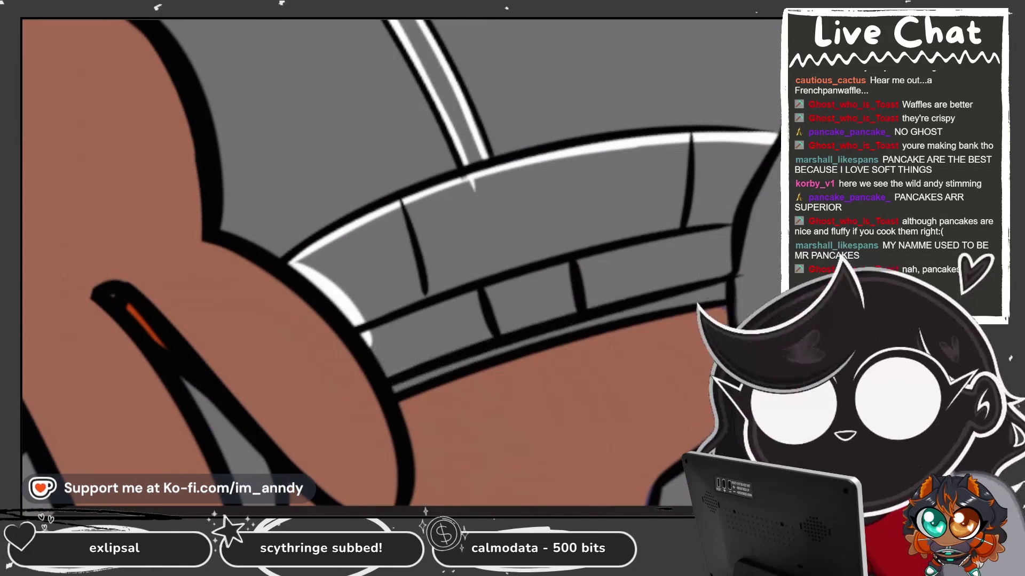
After discarding two hem strokes, fill the grey hem band solid white.
{"action": "left_click_drag", "start_coordinate": [482, 275], "coordinate": [715, 224]}
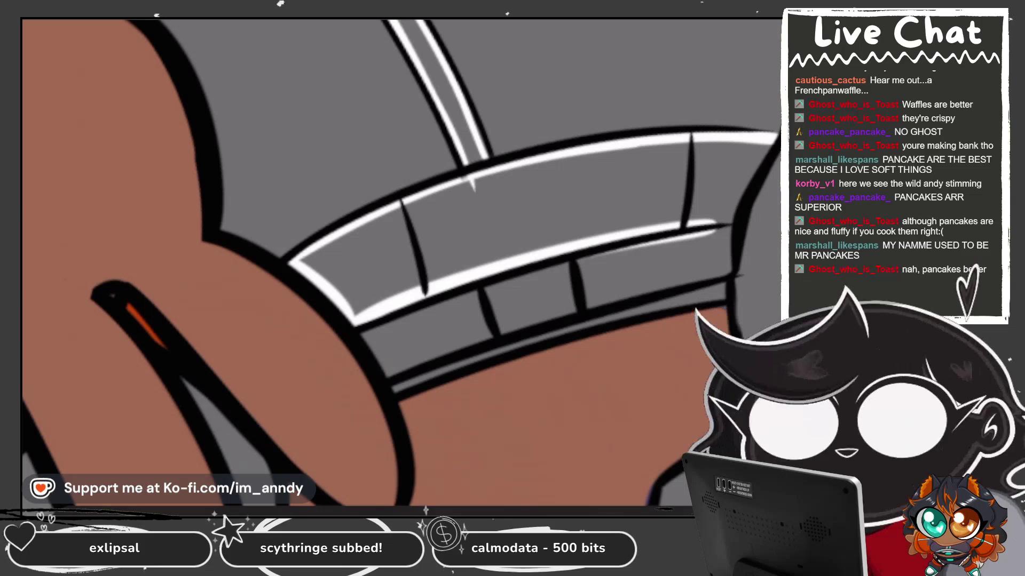
{"action": "key", "text": "ctrl+z"}
{"action": "left_click_drag", "start_coordinate": [352, 326], "coordinate": [731, 224]}
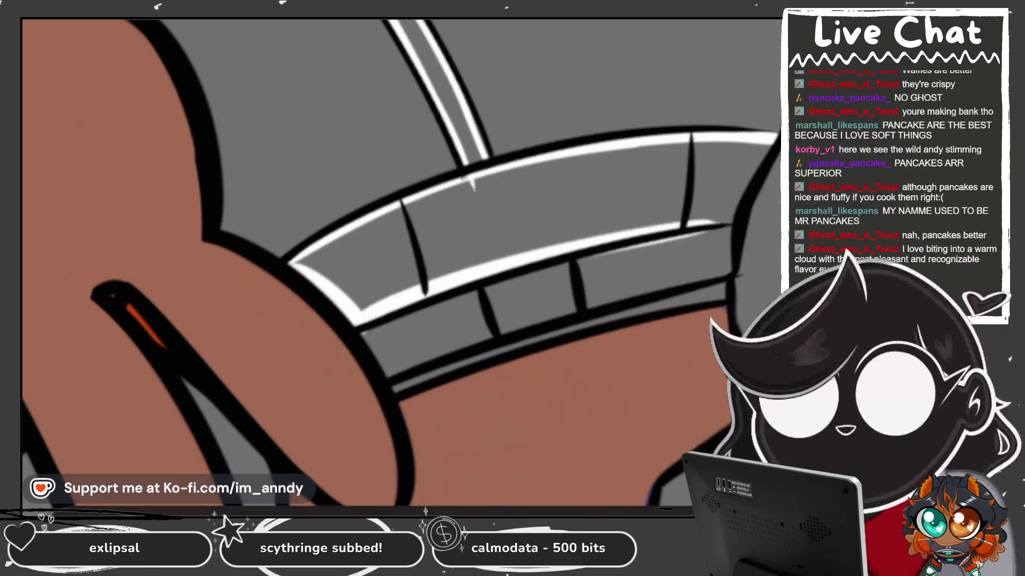
{"action": "key", "text": "ctrl+z"}
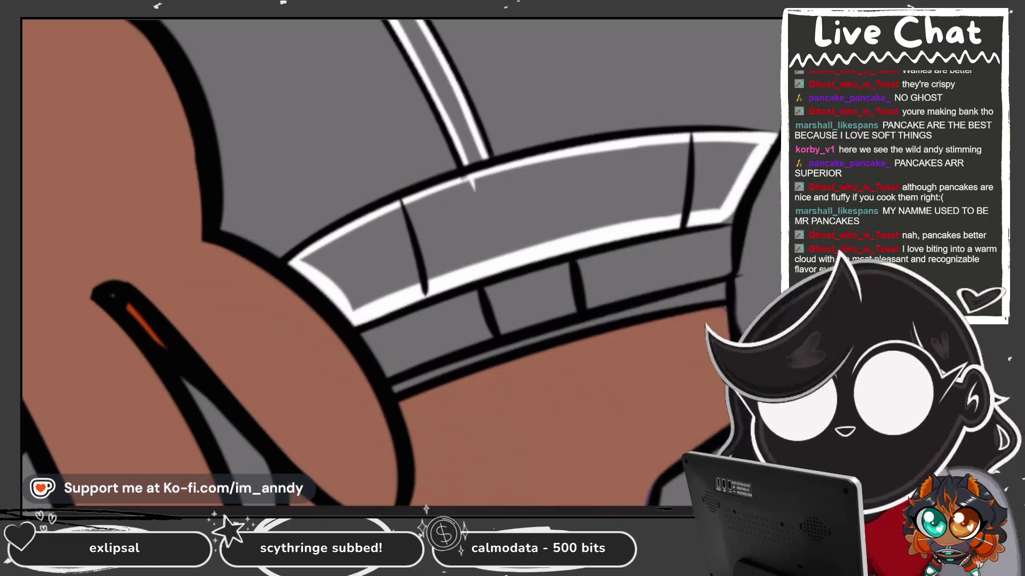
{"action": "left_click", "coordinate": [470, 184]}
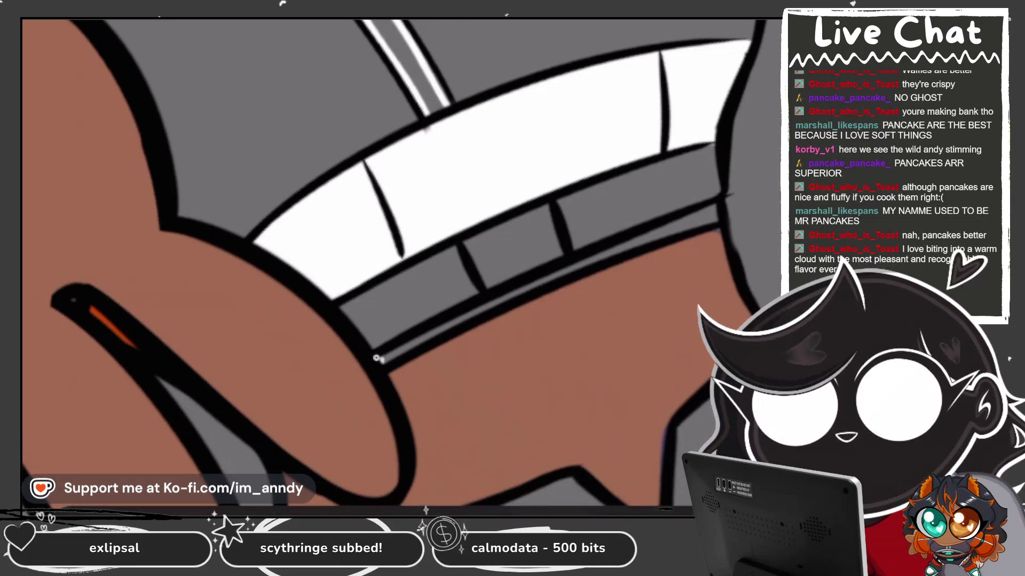
{"action": "scroll", "coordinate": [401, 261], "scroll_direction": "down", "scroll_amount": 5}
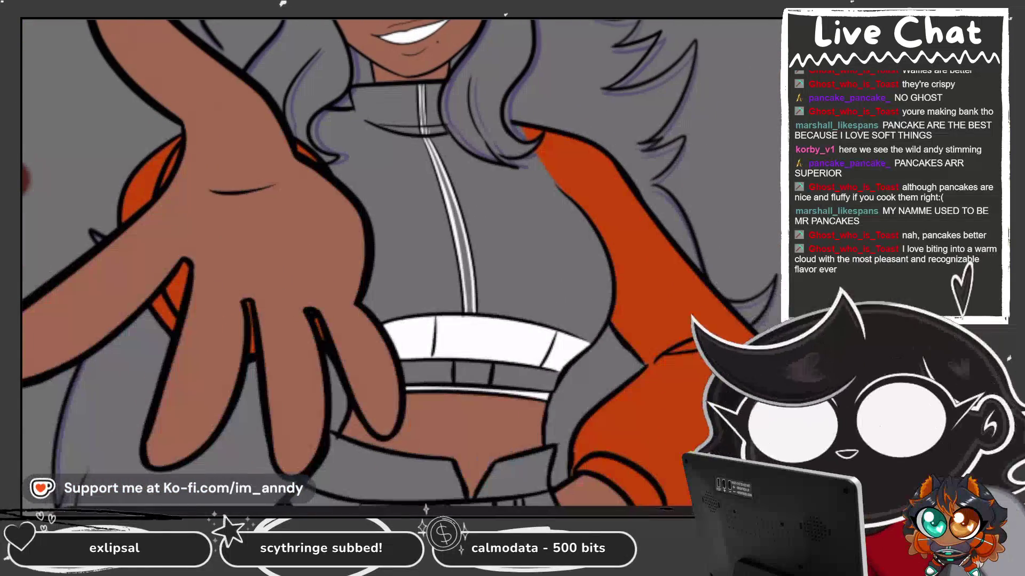
Select frame Layer 57 and paste the copied sleeve highlights onto it.
{"action": "left_click", "coordinate": [713, 308]}
{"action": "left_click", "coordinate": [267, 267]}
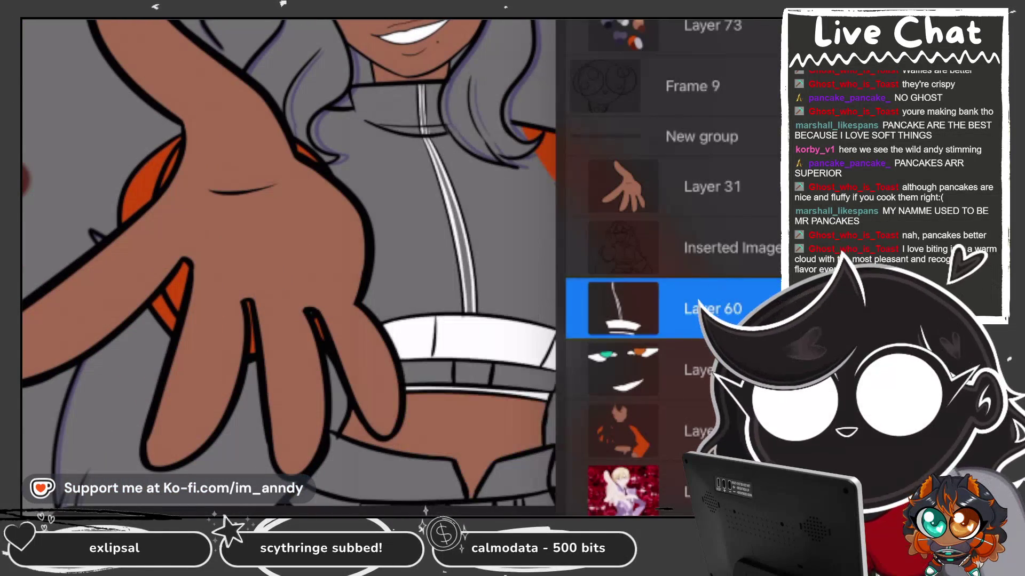
{"action": "left_click", "coordinate": [267, 267]}
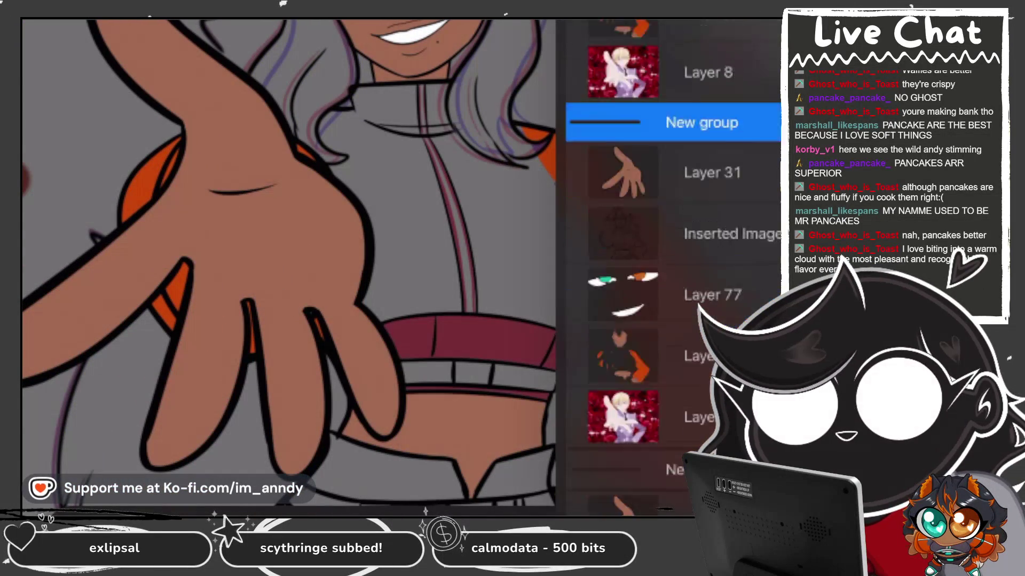
{"action": "scroll", "coordinate": [672, 266], "scroll_direction": "down", "scroll_amount": 5}
{"action": "left_click", "coordinate": [672, 233]}
{"action": "left_click", "coordinate": [40, 20]}
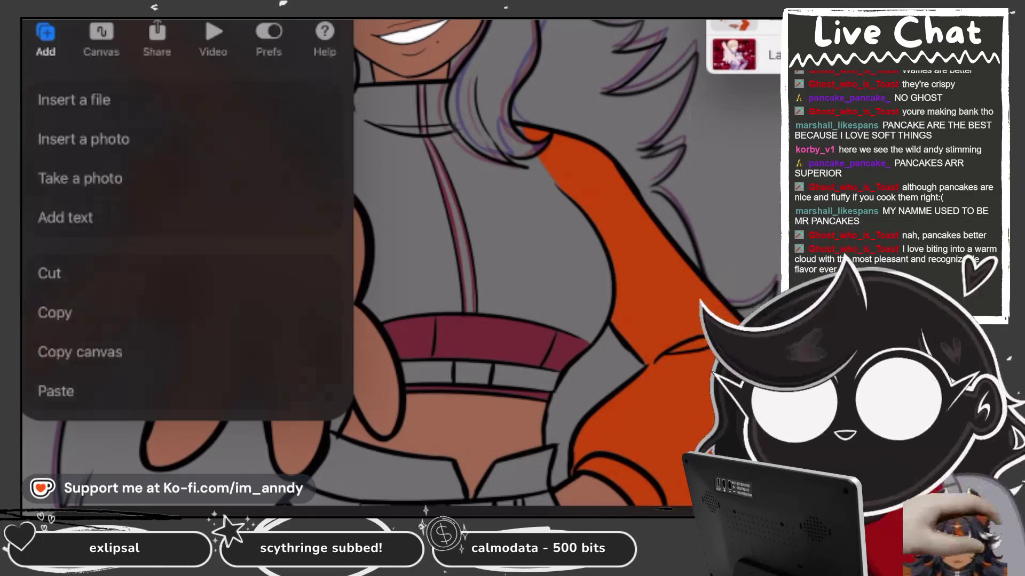
{"action": "left_click", "coordinate": [40, 20]}
{"action": "left_click", "coordinate": [123, 20]}
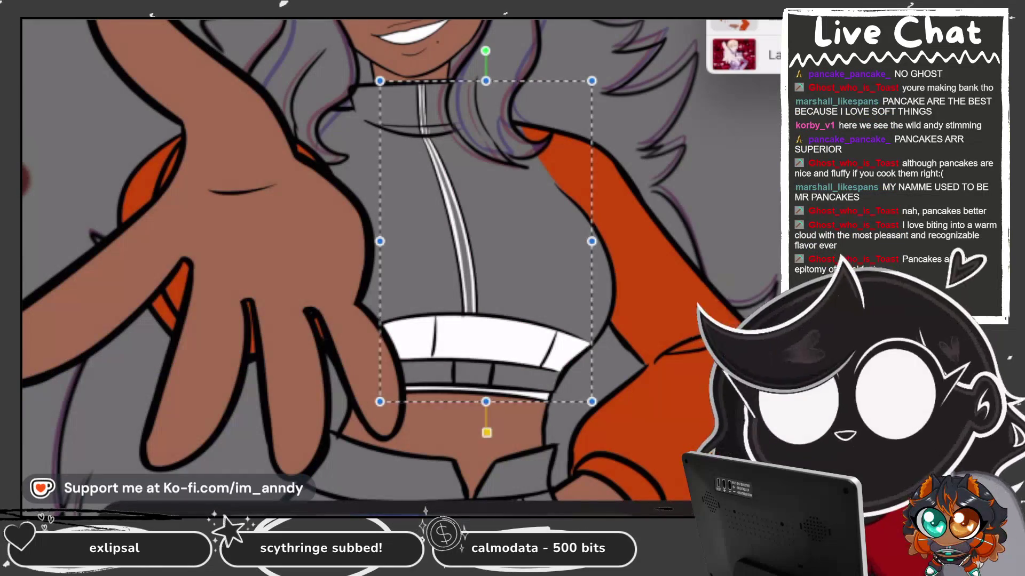
Paste the highlights onto the next frame layer down and reposition the pasted layer in the stack.
{"action": "left_click", "coordinate": [747, 21]}
{"action": "scroll", "coordinate": [672, 267], "scroll_direction": "up", "scroll_amount": 3}
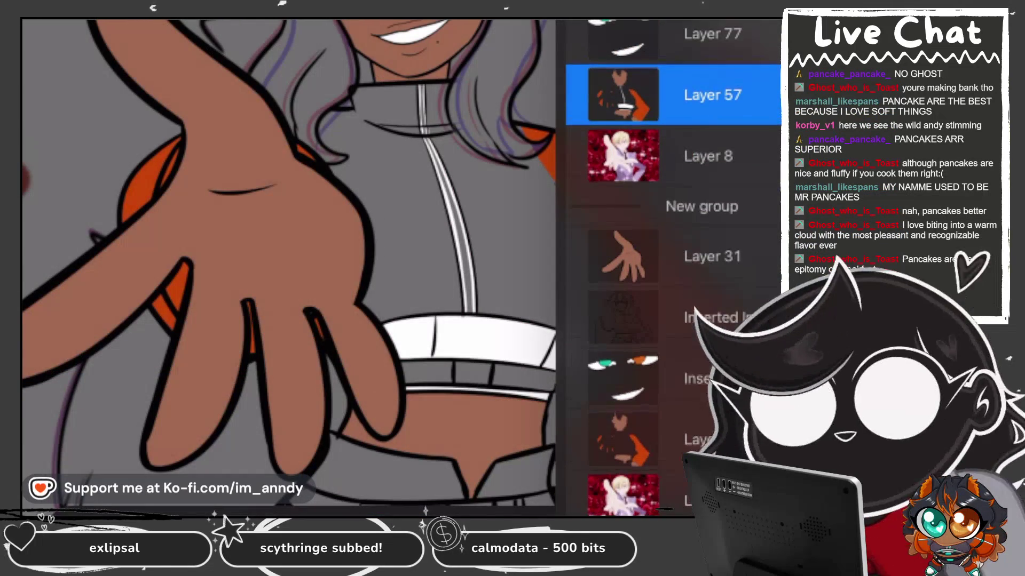
{"action": "left_click", "coordinate": [694, 379]}
{"action": "left_click", "coordinate": [694, 439]}
{"action": "left_click", "coordinate": [40, 20]}
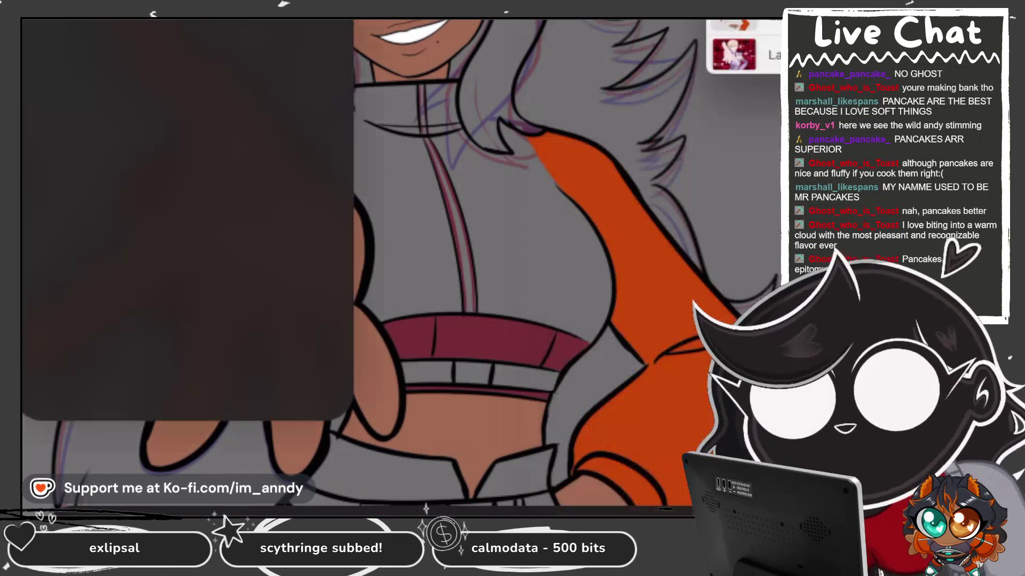
{"action": "left_click", "coordinate": [56, 391]}
{"action": "left_click", "coordinate": [747, 22]}
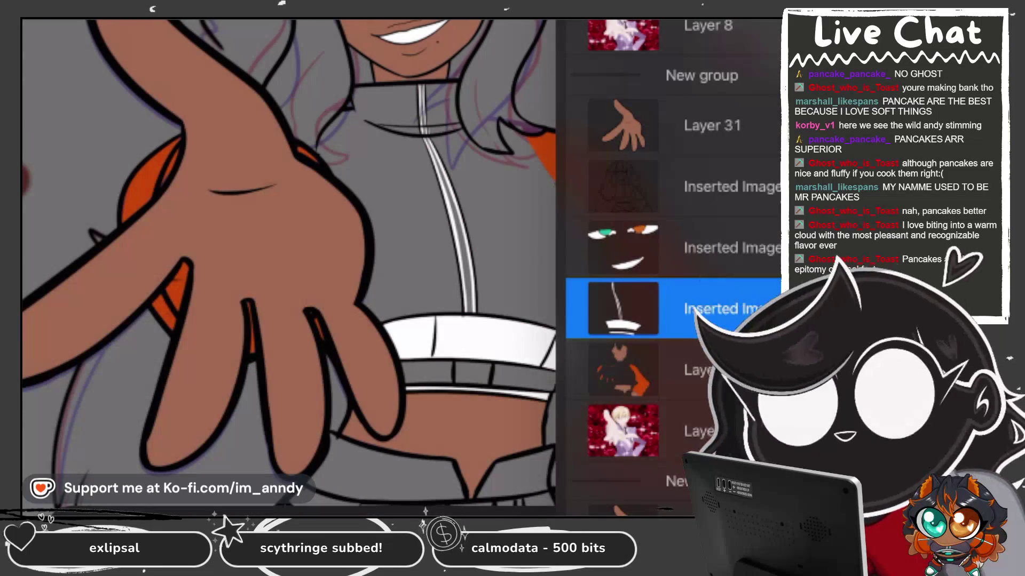
{"action": "mouse_move", "coordinate": [693, 308]}
{"action": "left_mouse_down"}
{"action": "mouse_move", "coordinate": [741, 54]}
{"action": "mouse_move", "coordinate": [640, 435]}
{"action": "left_mouse_up"}
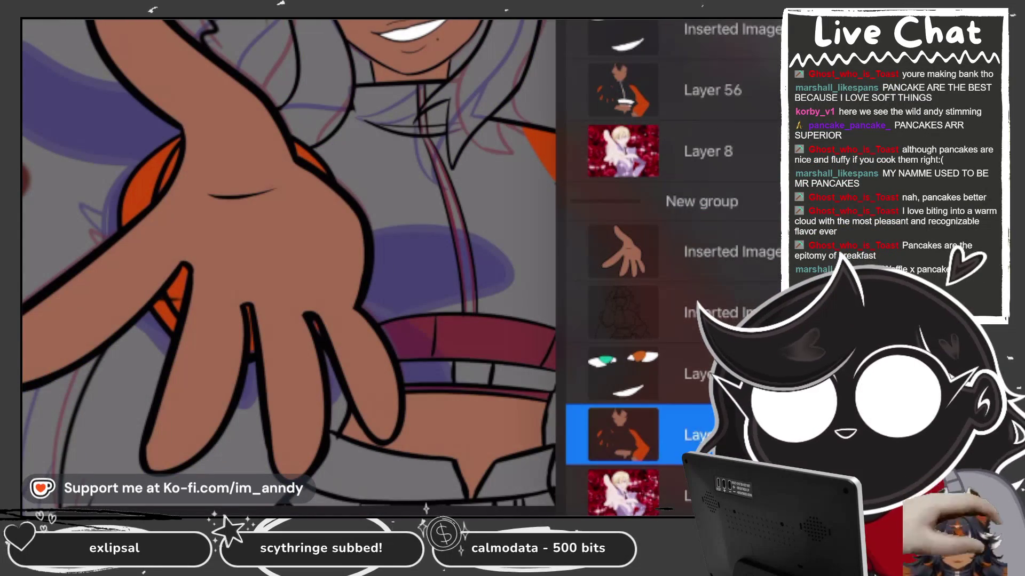
Paste the white highlights again, merge them into Layer 55, and move that frame to the bottom.
{"action": "left_click", "coordinate": [53, 22]}
{"action": "left_click", "coordinate": [53, 389]}
{"action": "left_click", "coordinate": [747, 22]}
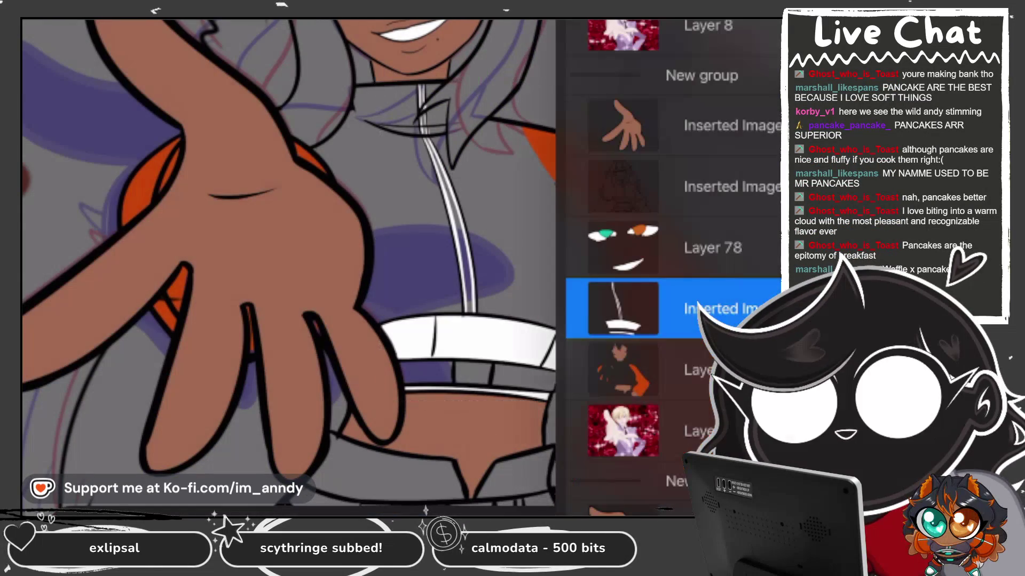
{"action": "left_click_drag", "start_coordinate": [693, 308], "coordinate": [742, 54]}
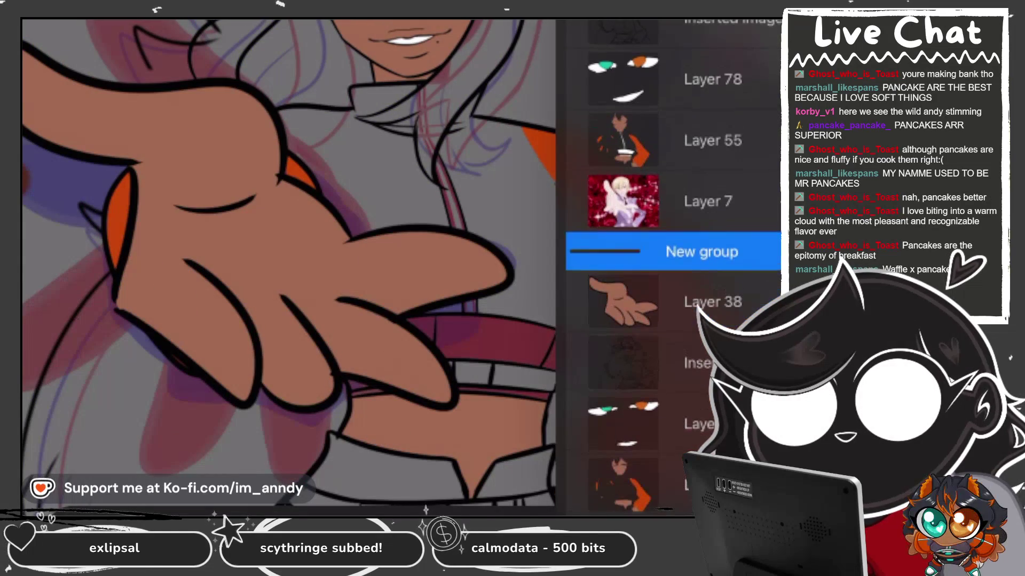
{"action": "left_click_drag", "start_coordinate": [734, 54], "coordinate": [640, 486]}
Paste the highlights onto the following frames, placing a copy above Layer 53.
{"action": "left_click", "coordinate": [54, 22]}
{"action": "left_click", "coordinate": [46, 392]}
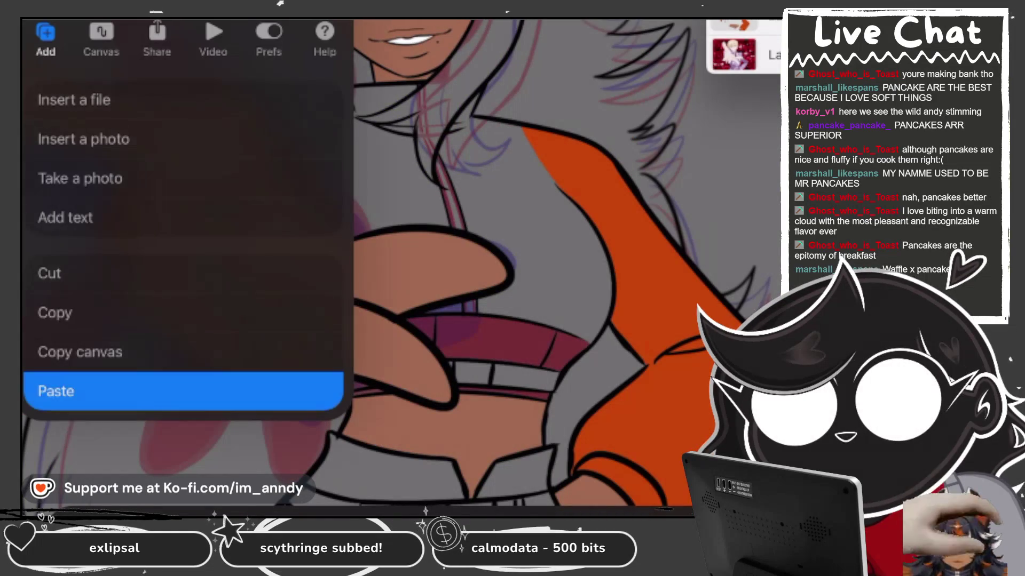
{"action": "left_click", "coordinate": [747, 22]}
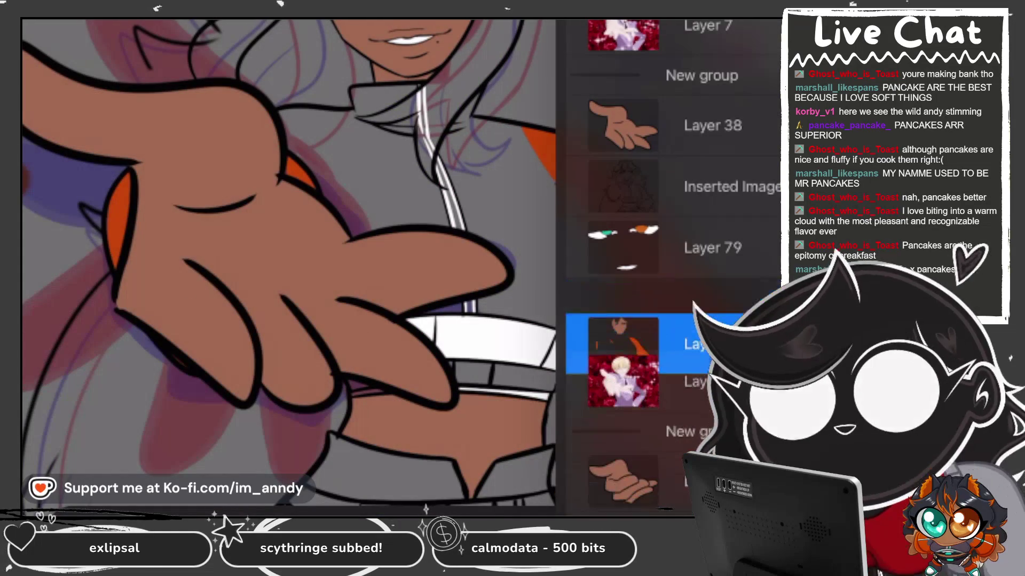
{"action": "scroll", "coordinate": [672, 267], "scroll_direction": "down", "scroll_amount": 5}
{"action": "left_click", "coordinate": [712, 312]}
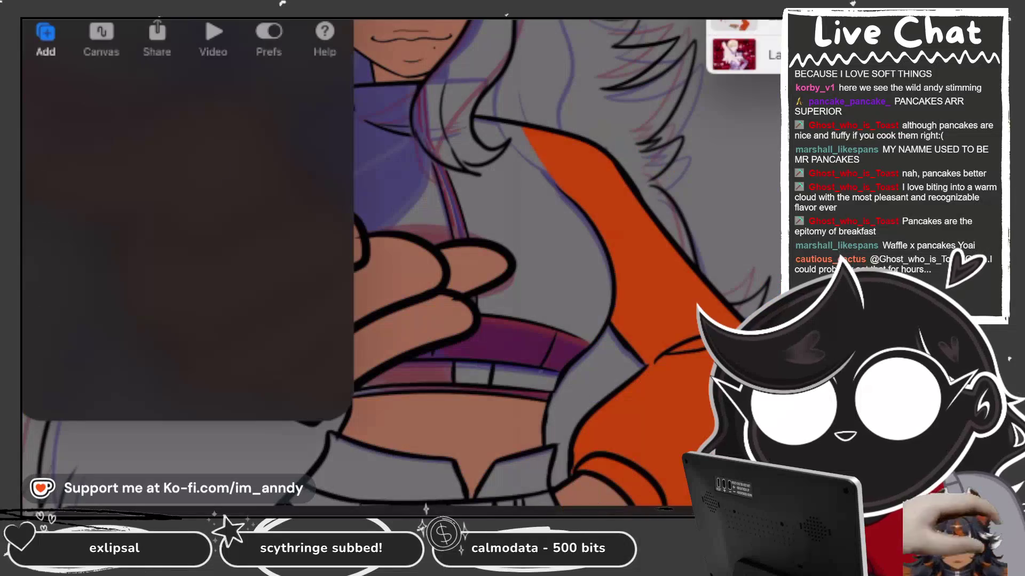
{"action": "left_click", "coordinate": [184, 389]}
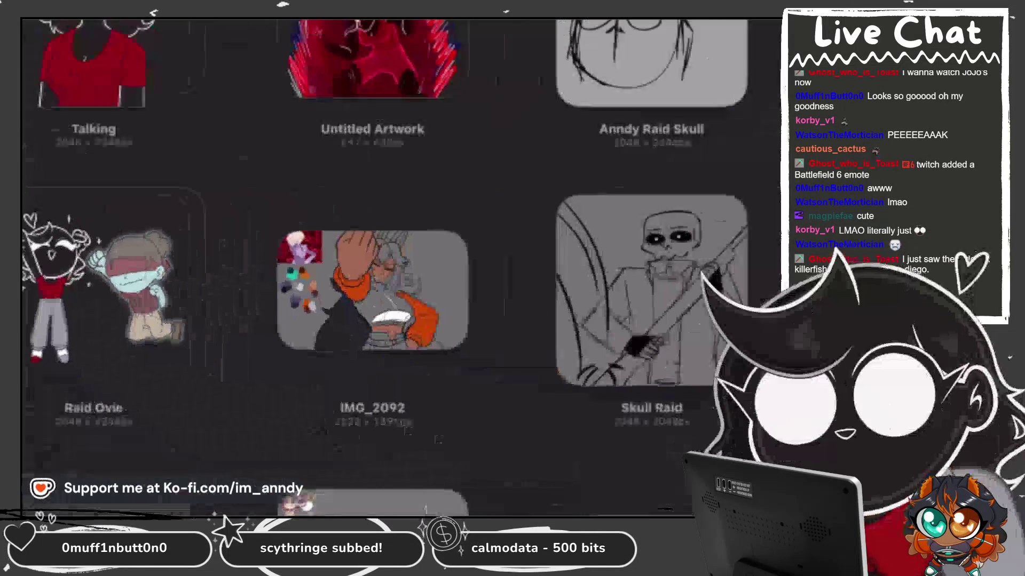
{"action": "scroll", "coordinate": [400, 267], "scroll_direction": "down", "scroll_amount": 5}
{"action": "left_click", "coordinate": [547, 111]}
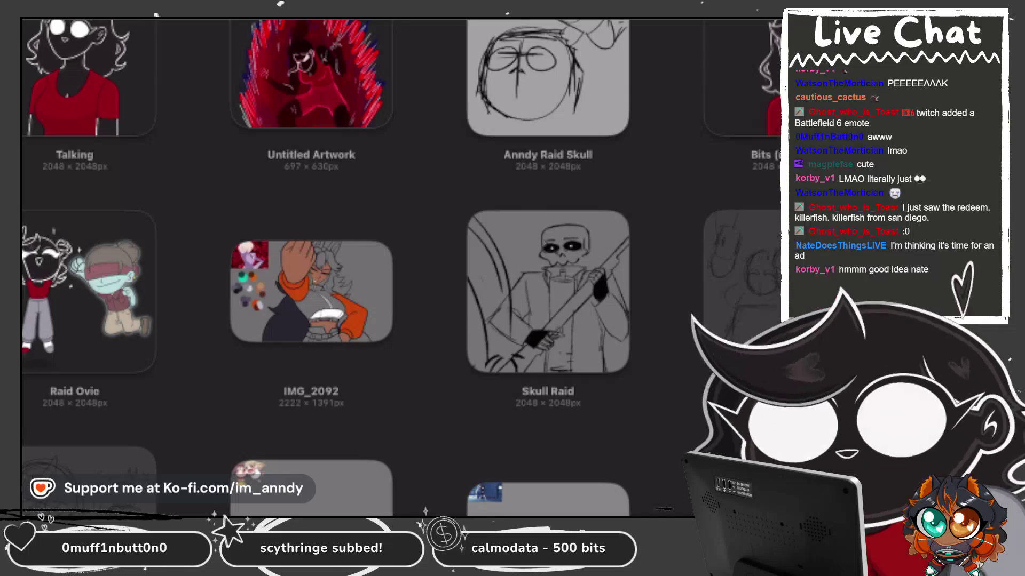
{"action": "left_click", "coordinate": [742, 291]}
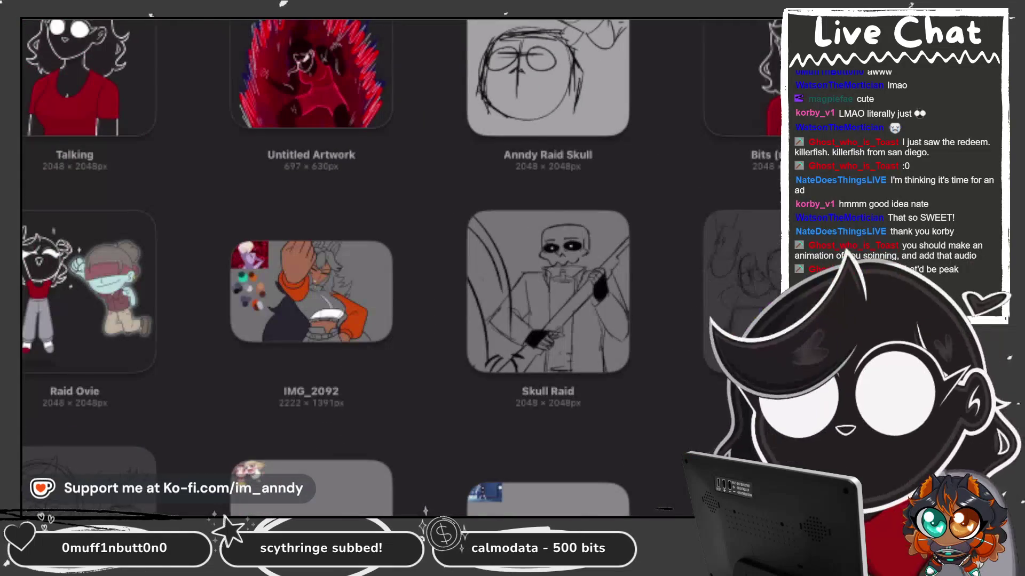
{"action": "scroll", "coordinate": [400, 267], "scroll_direction": "up", "scroll_amount": 10}
{"action": "scroll", "coordinate": [400, 267], "scroll_direction": "down", "scroll_amount": 5}
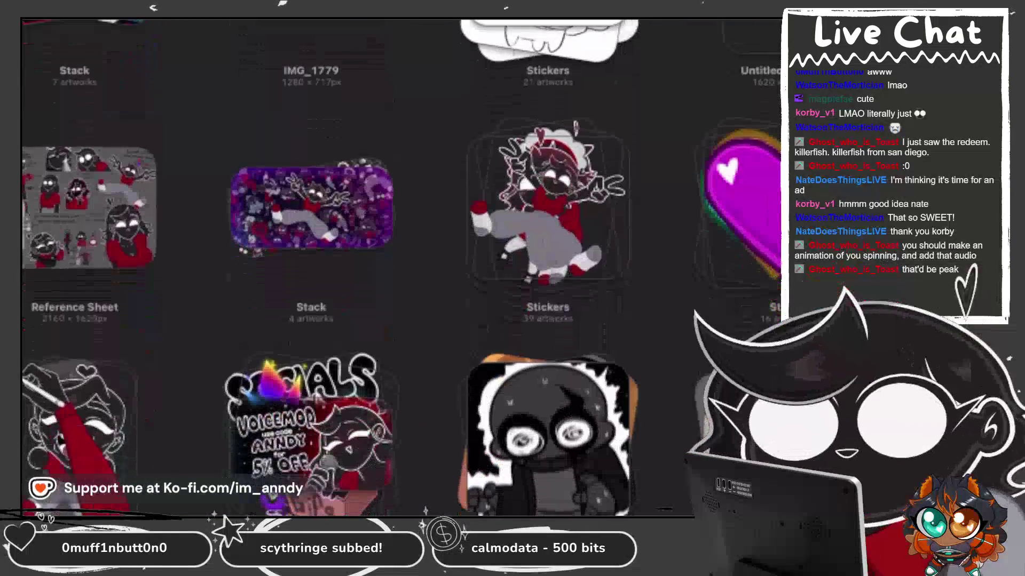
{"action": "scroll", "coordinate": [400, 267], "scroll_direction": "down", "scroll_amount": 5}
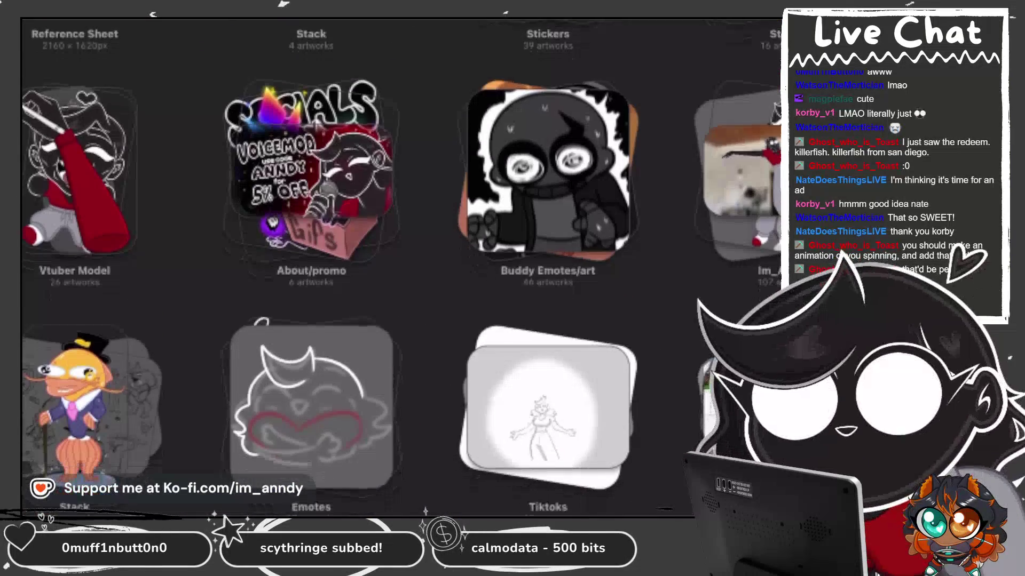
{"action": "scroll", "coordinate": [347, 266], "scroll_direction": "down", "scroll_amount": 15}
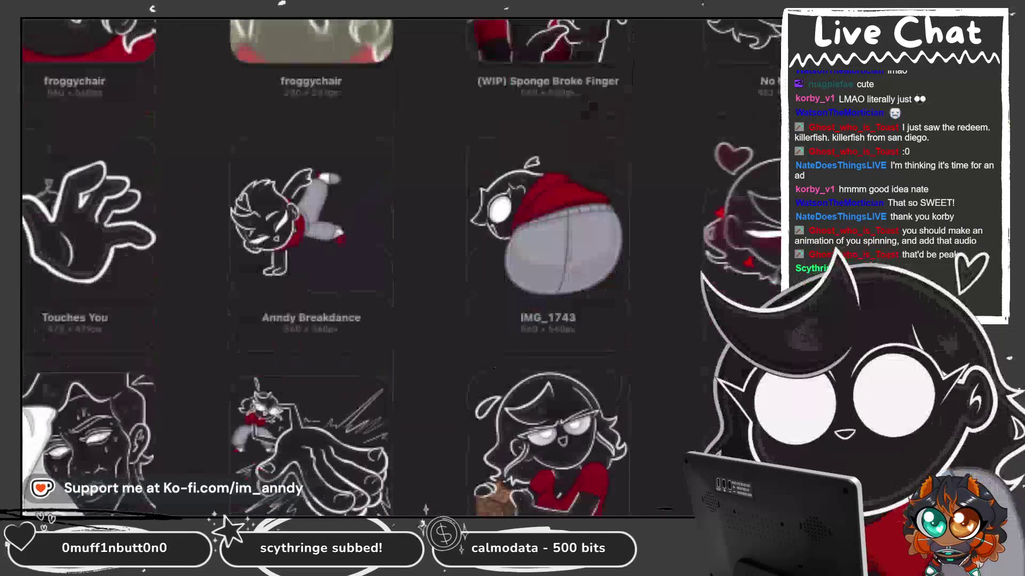
{"action": "scroll", "coordinate": [347, 266], "scroll_direction": "down", "scroll_amount": 4}
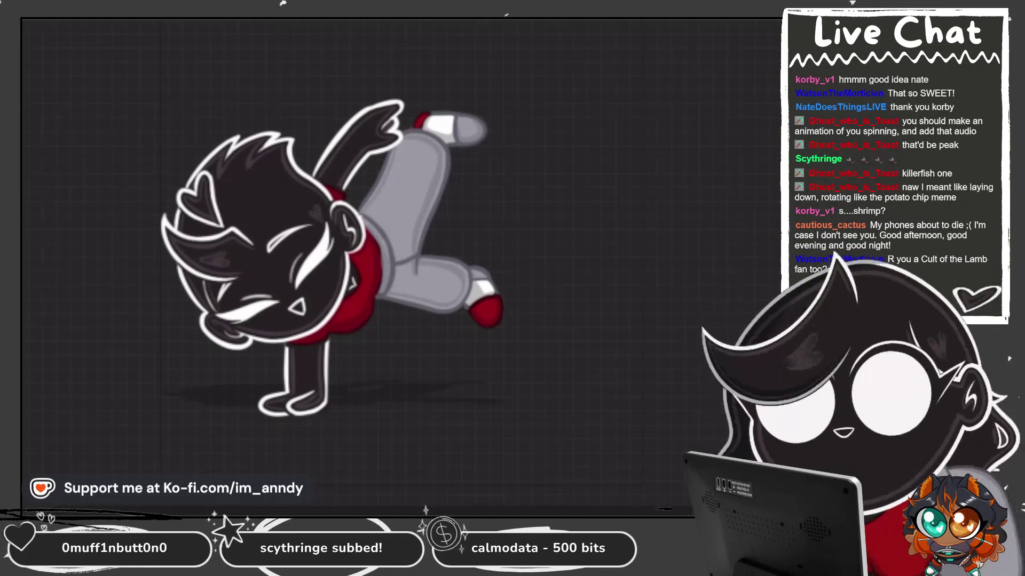
Open the bedroom room drawing from the Stickers stack in the gallery.
{"action": "scroll", "coordinate": [401, 267], "scroll_direction": "up", "scroll_amount": 5}
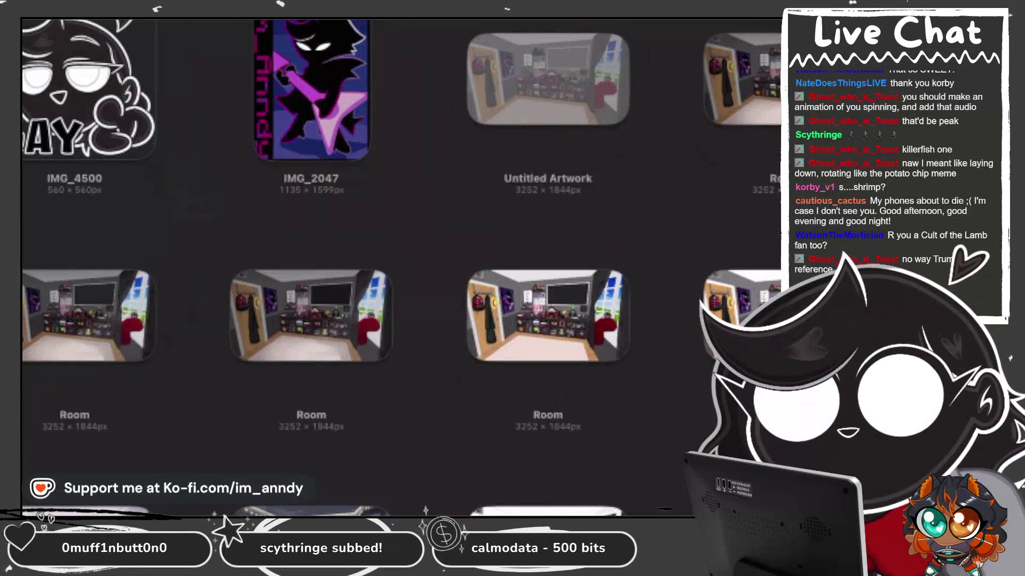
{"action": "left_click", "coordinate": [549, 91]}
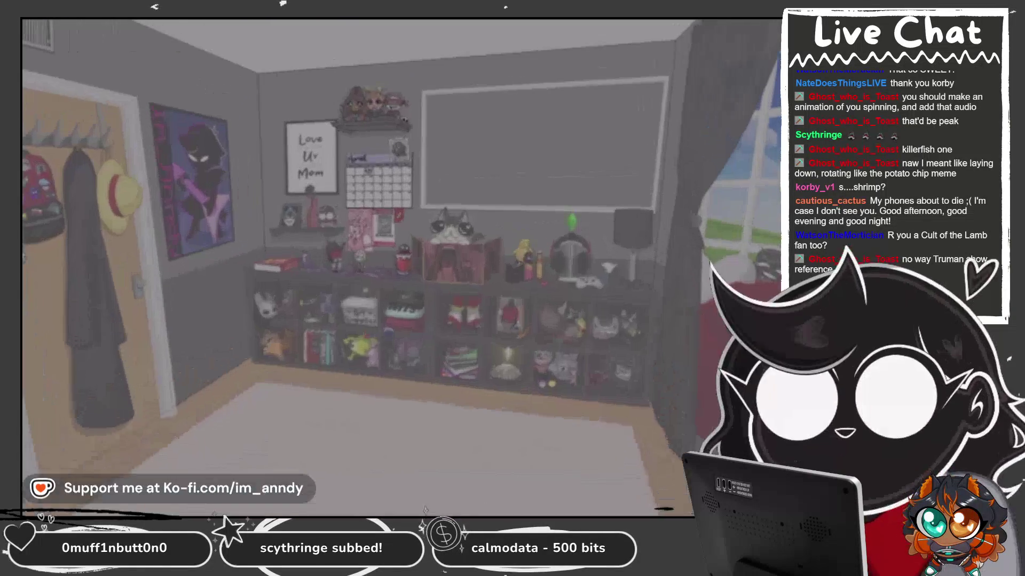
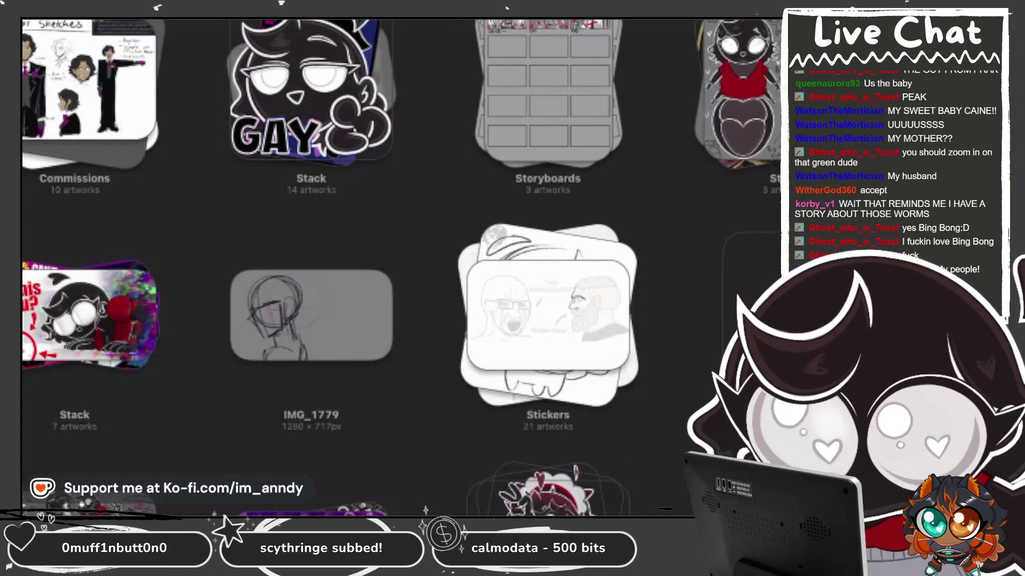
Browse the Gallery and open the stack holding the Drawing Hand and Clothed Model artworks.
{"action": "scroll", "coordinate": [400, 268], "scroll_direction": "down", "scroll_amount": 10}
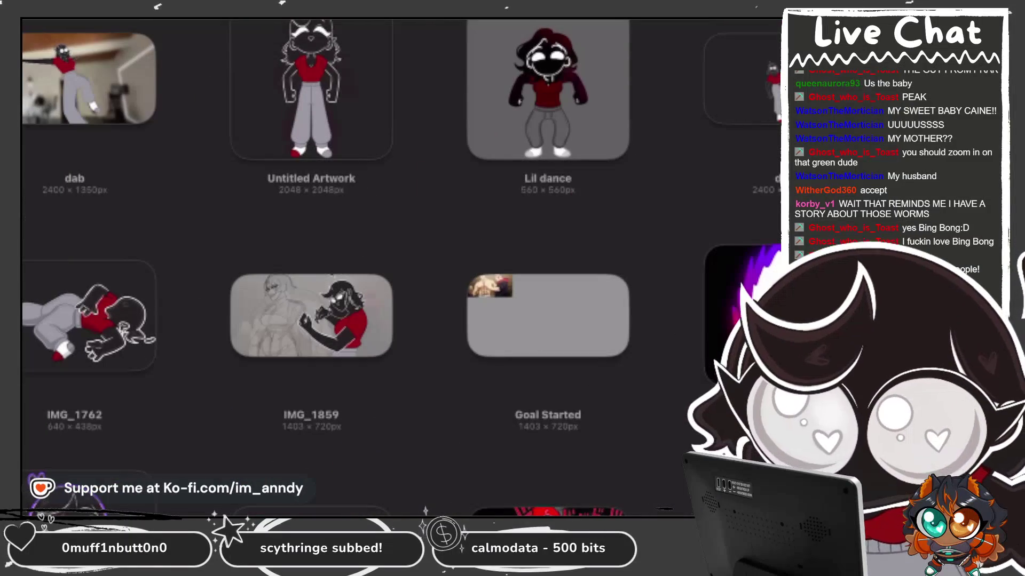
{"action": "scroll", "coordinate": [403, 268], "scroll_direction": "up", "scroll_amount": 10}
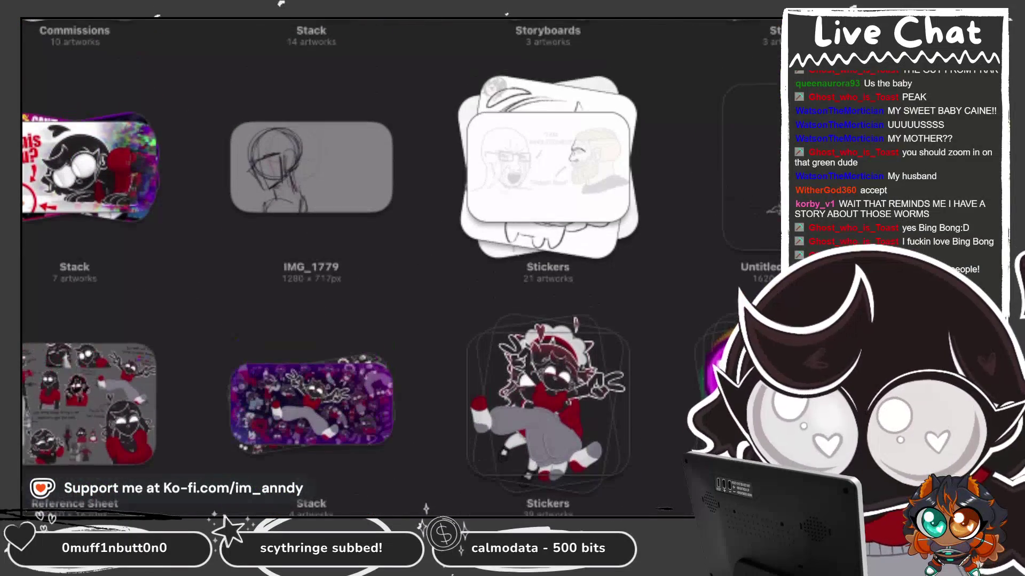
{"action": "scroll", "coordinate": [400, 268], "scroll_direction": "up", "scroll_amount": 3}
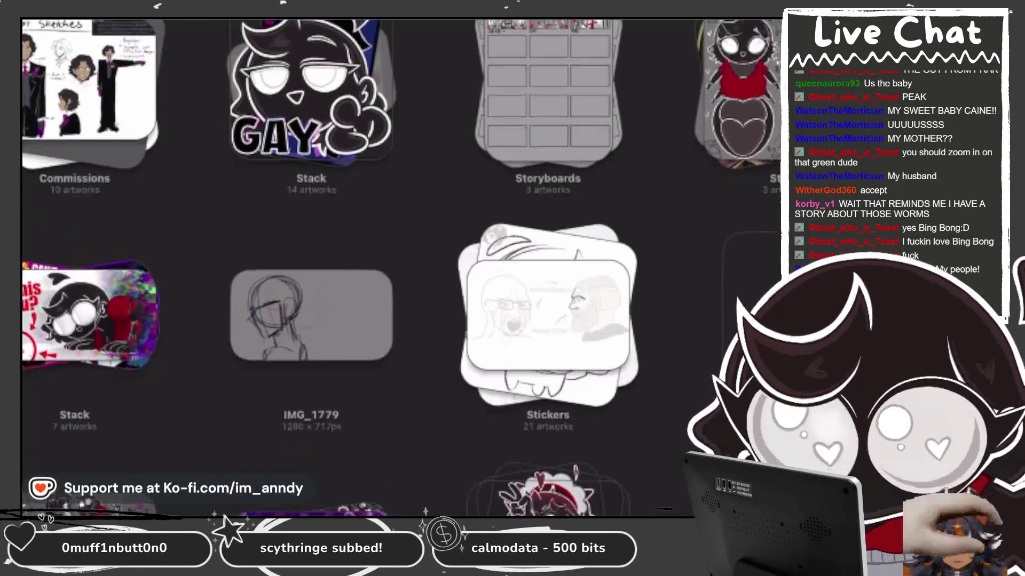
{"action": "scroll", "coordinate": [400, 268], "scroll_direction": "down", "scroll_amount": 6}
{"action": "scroll", "coordinate": [402, 268], "scroll_direction": "down", "scroll_amount": 5}
{"action": "scroll", "coordinate": [403, 268], "scroll_direction": "down", "scroll_amount": 5}
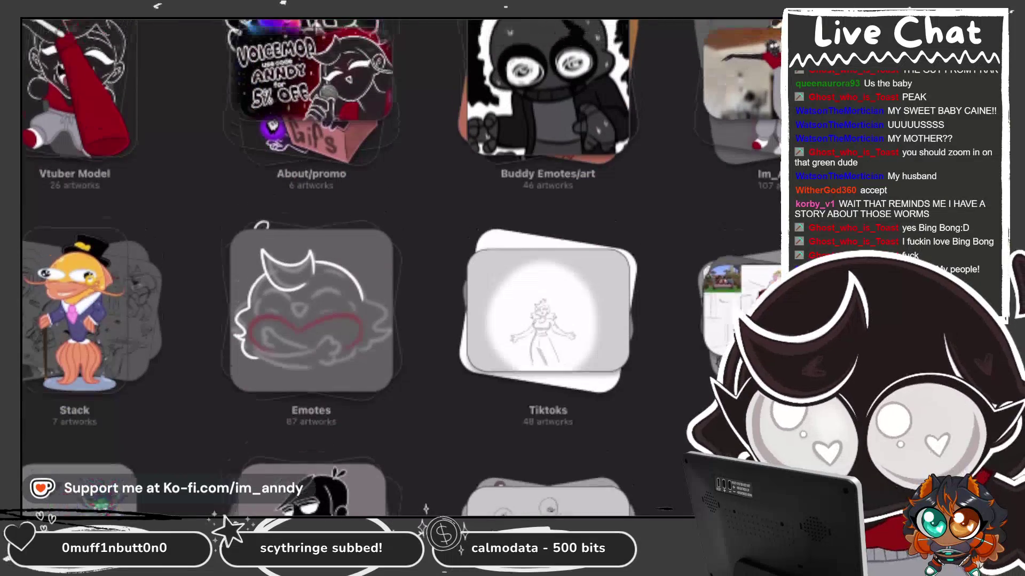
{"action": "left_click", "coordinate": [739, 123]}
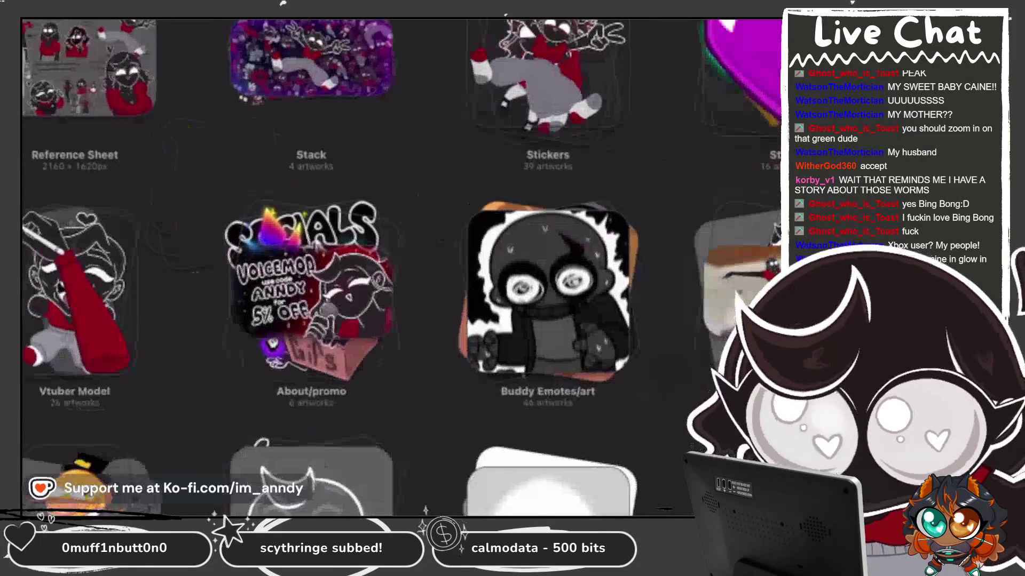
{"action": "left_click", "coordinate": [309, 68]}
Open the red-top, grey-pants figure artwork, then swipe to the maid, suit and dress outfits.
{"action": "scroll", "coordinate": [352, 267], "scroll_direction": "down", "scroll_amount": 3}
{"action": "scroll", "coordinate": [352, 267], "scroll_direction": "up", "scroll_amount": 1}
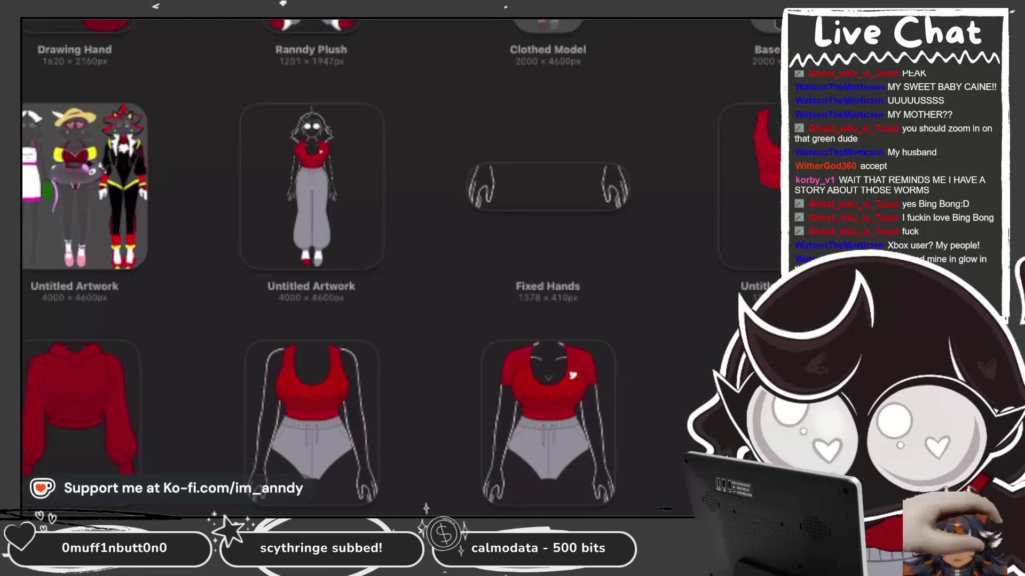
{"action": "left_click", "coordinate": [318, 192]}
{"action": "left_click_drag", "start_coordinate": [534, 266], "coordinate": [214, 267]}
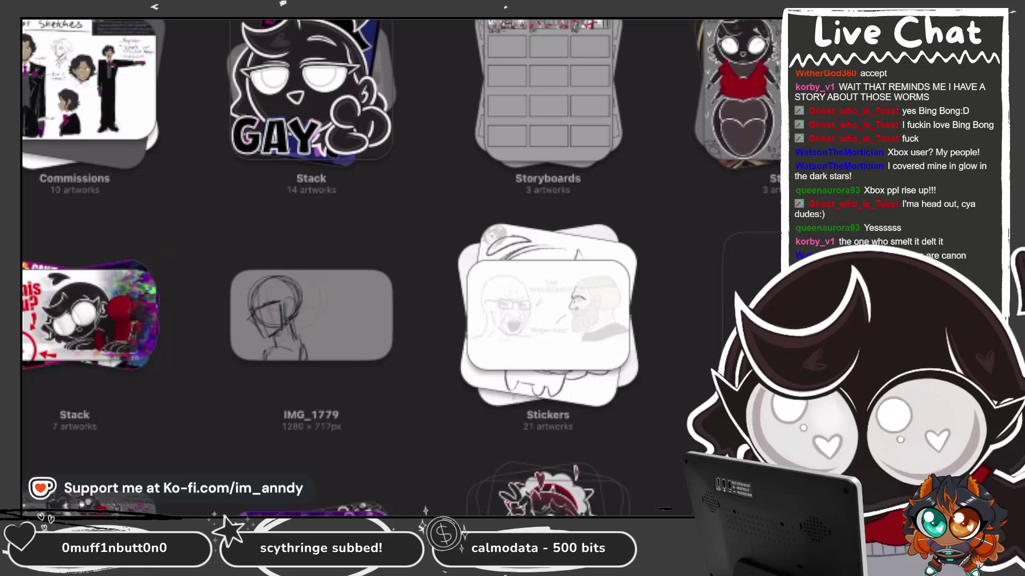
Scroll down past the dab and Lil dance rows and open the IMG_2092 illustration.
{"action": "scroll", "coordinate": [400, 267], "scroll_direction": "down", "scroll_amount": 2}
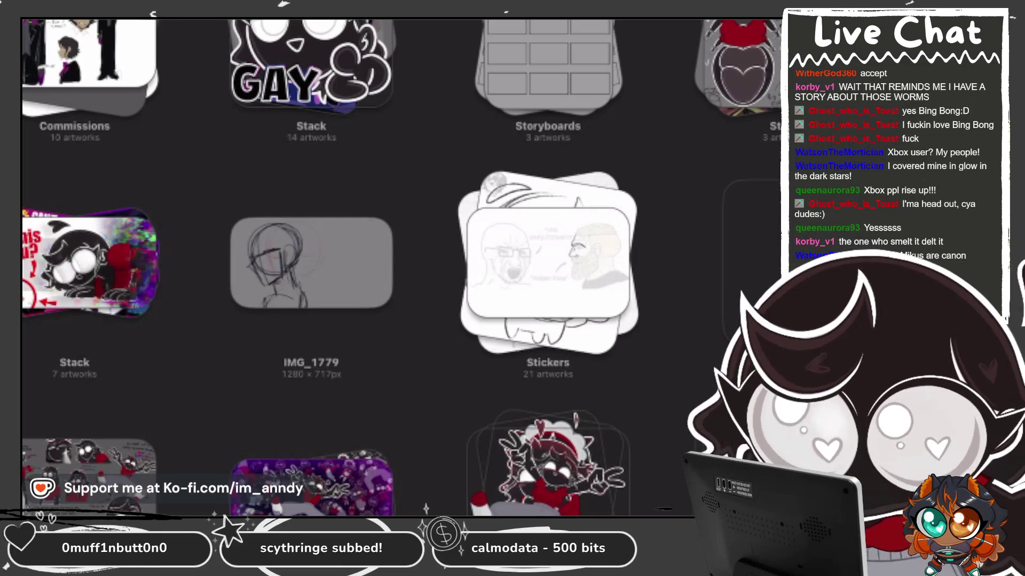
{"action": "scroll", "coordinate": [400, 267], "scroll_direction": "down", "scroll_amount": 10}
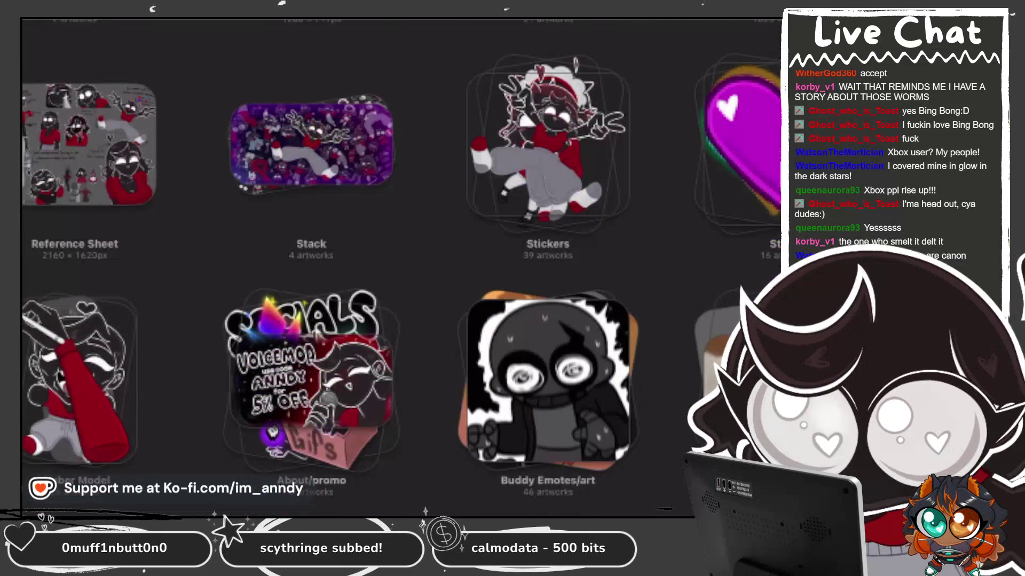
{"action": "scroll", "coordinate": [400, 267], "scroll_direction": "down", "scroll_amount": 10}
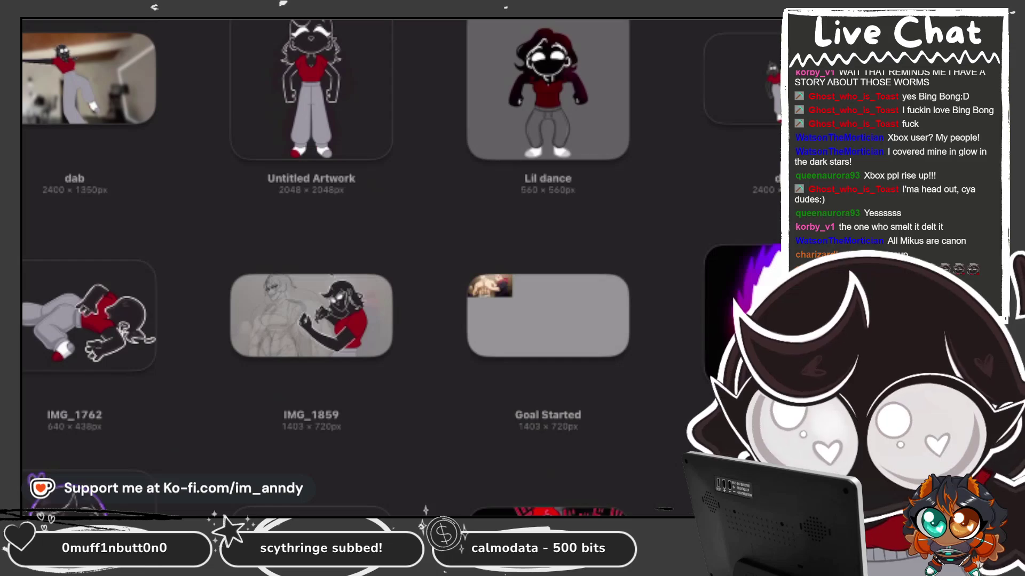
{"action": "scroll", "coordinate": [400, 267], "scroll_direction": "down", "scroll_amount": 15}
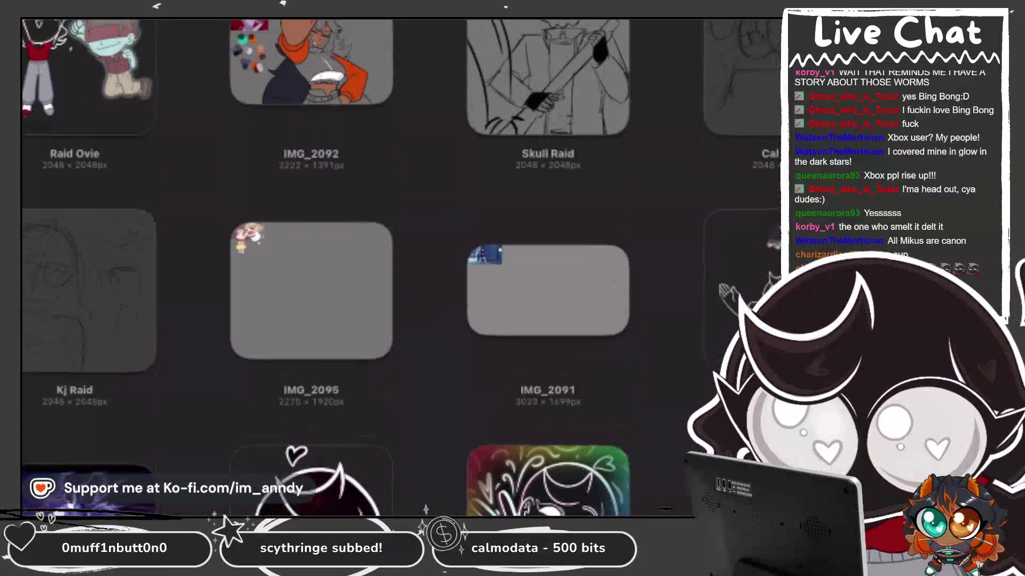
{"action": "left_click", "coordinate": [311, 95]}
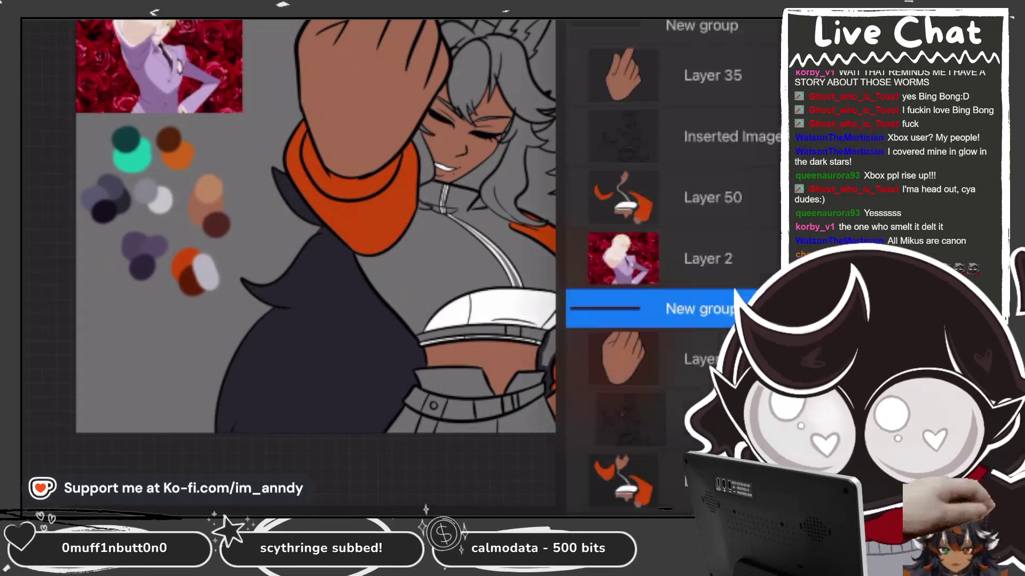
Rearrange a layer group, then shade the figure's grey waist band with dark charcoal.
{"action": "left_click_drag", "start_coordinate": [688, 306], "coordinate": [622, 465]}
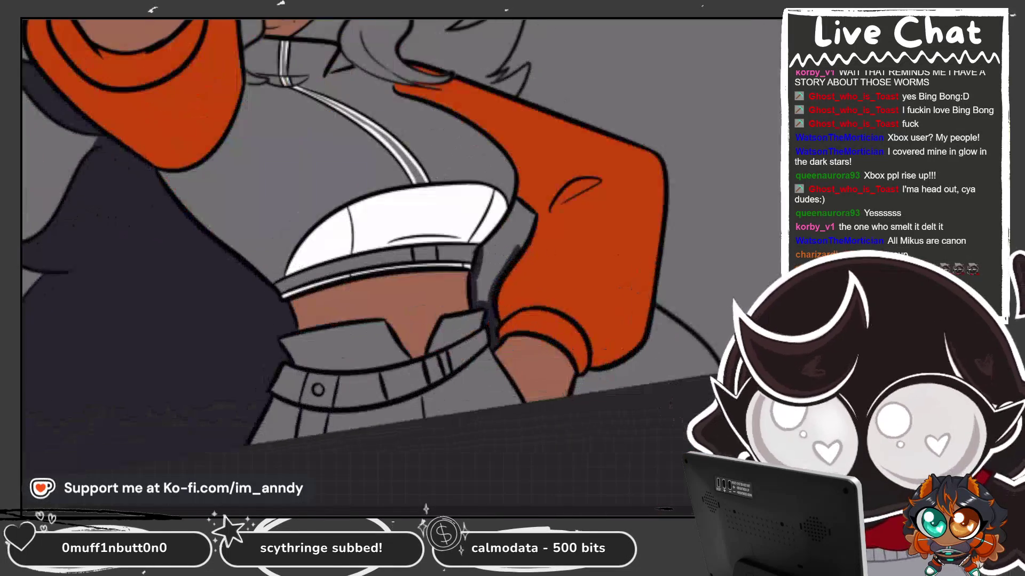
{"action": "scroll", "coordinate": [507, 347], "scroll_direction": "up", "scroll_amount": 10}
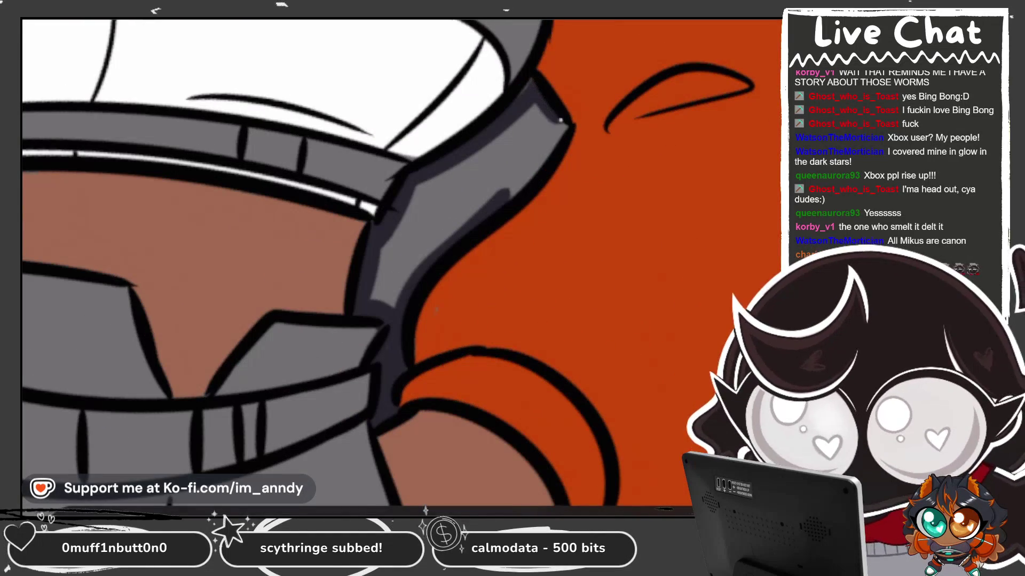
{"action": "left_click_drag", "start_coordinate": [560, 121], "coordinate": [482, 206]}
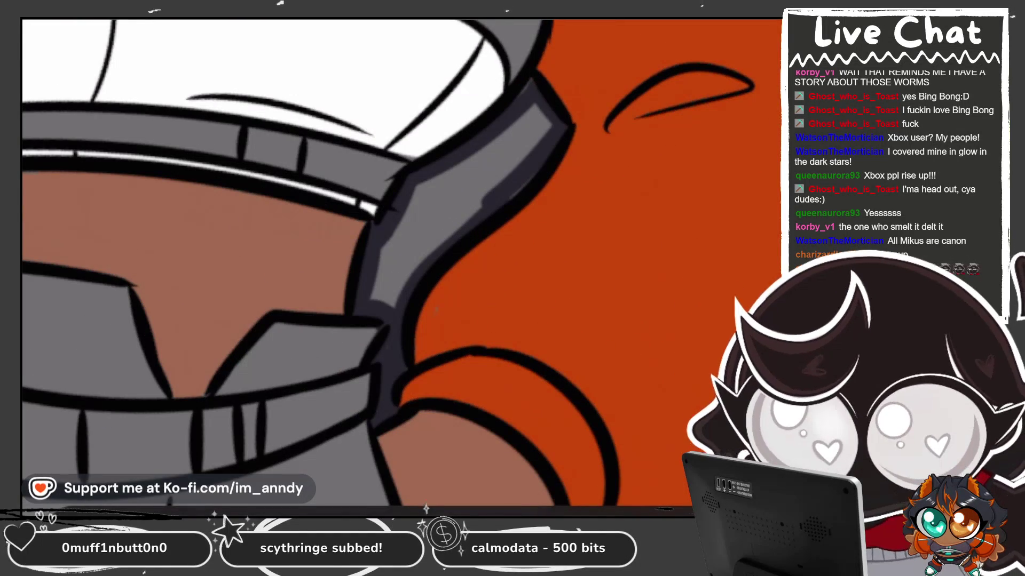
{"action": "left_click", "coordinate": [408, 251]}
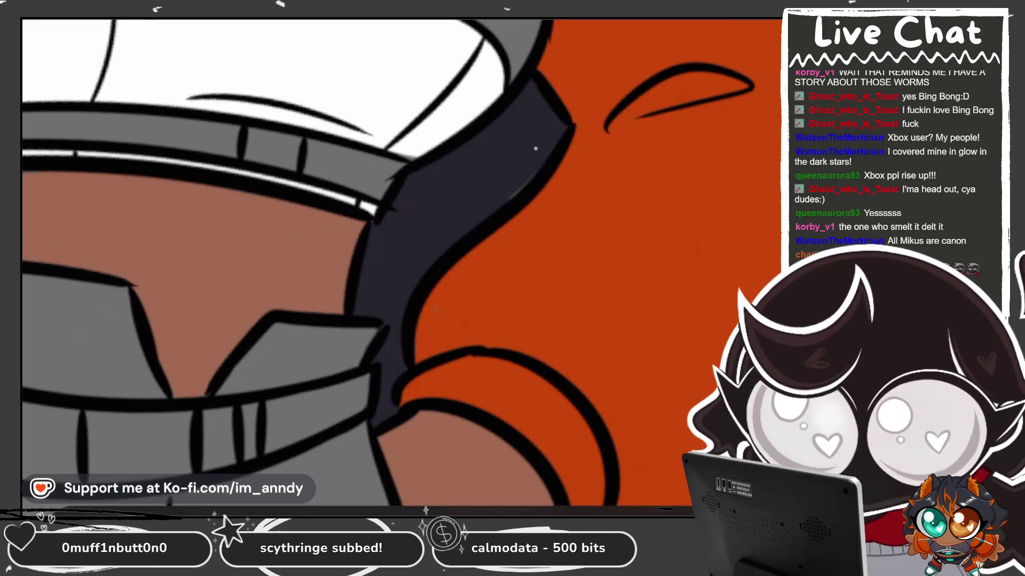
{"action": "scroll", "coordinate": [436, 309], "scroll_direction": "down", "scroll_amount": 5}
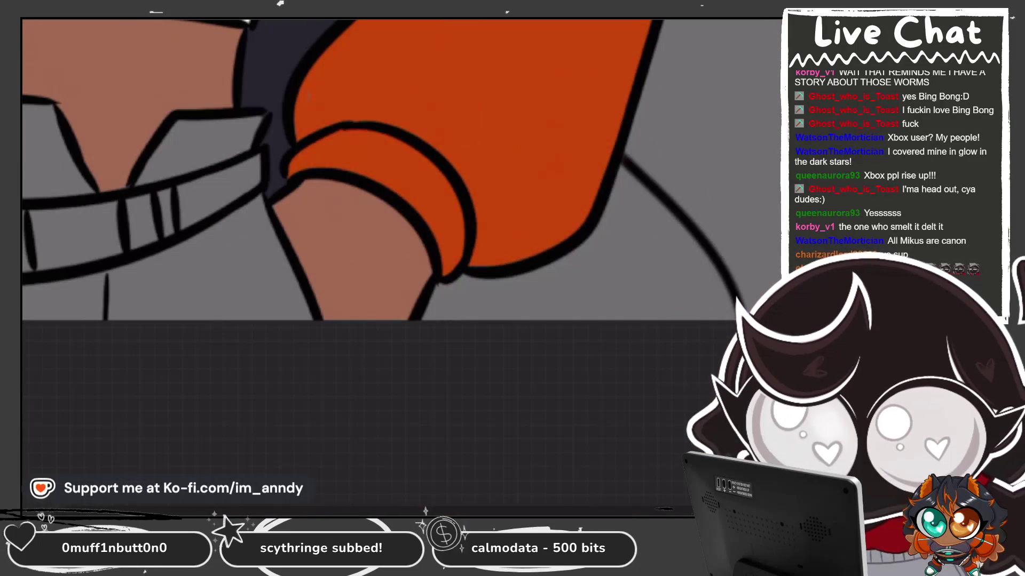
{"action": "left_click_drag", "start_coordinate": [485, 275], "coordinate": [424, 320]}
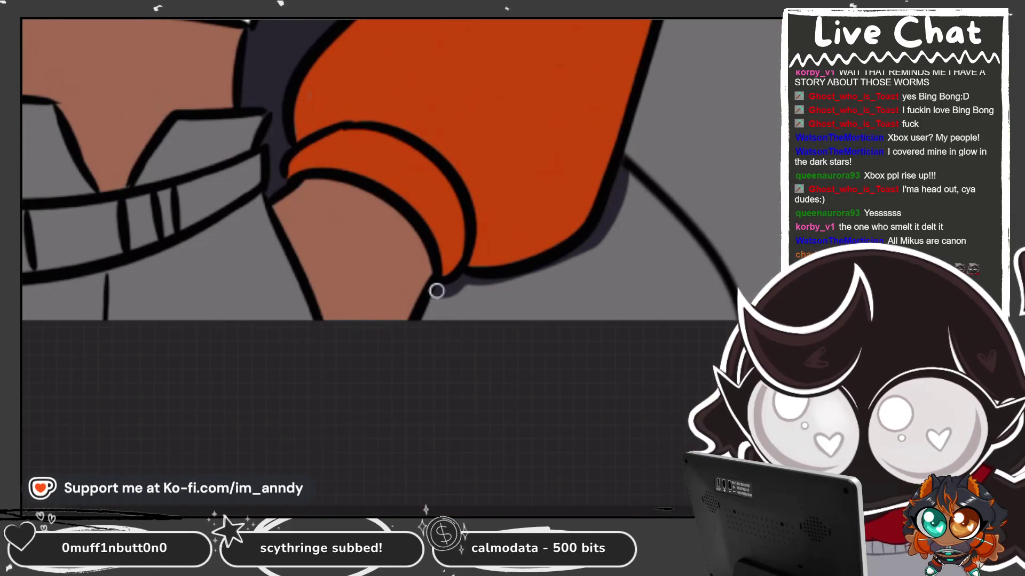
{"action": "scroll", "coordinate": [373, 213], "scroll_direction": "up", "scroll_amount": 3}
{"action": "scroll", "coordinate": [374, 214], "scroll_direction": "up", "scroll_amount": 2}
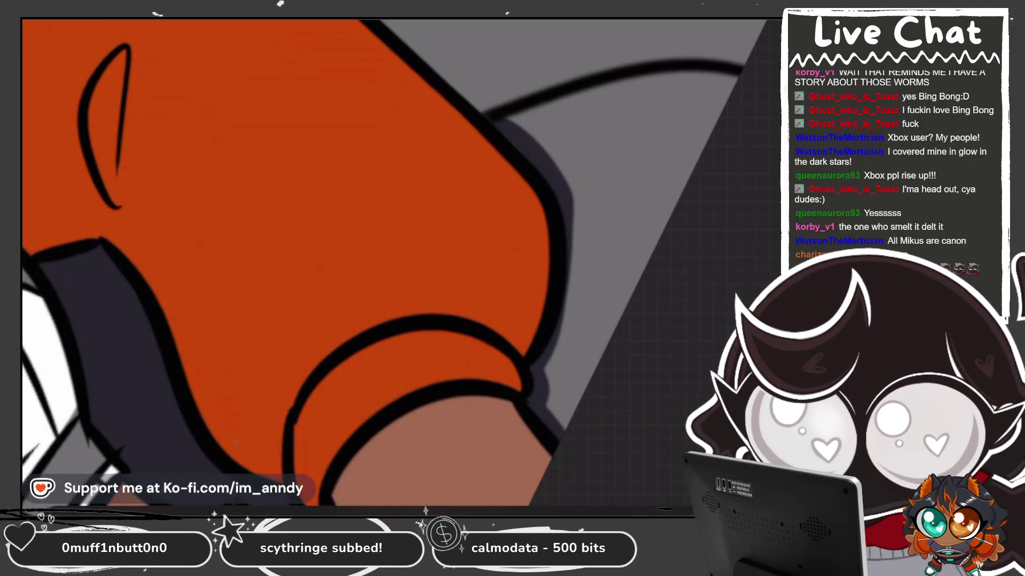
{"action": "scroll", "coordinate": [363, 266], "scroll_direction": "down", "scroll_amount": 2}
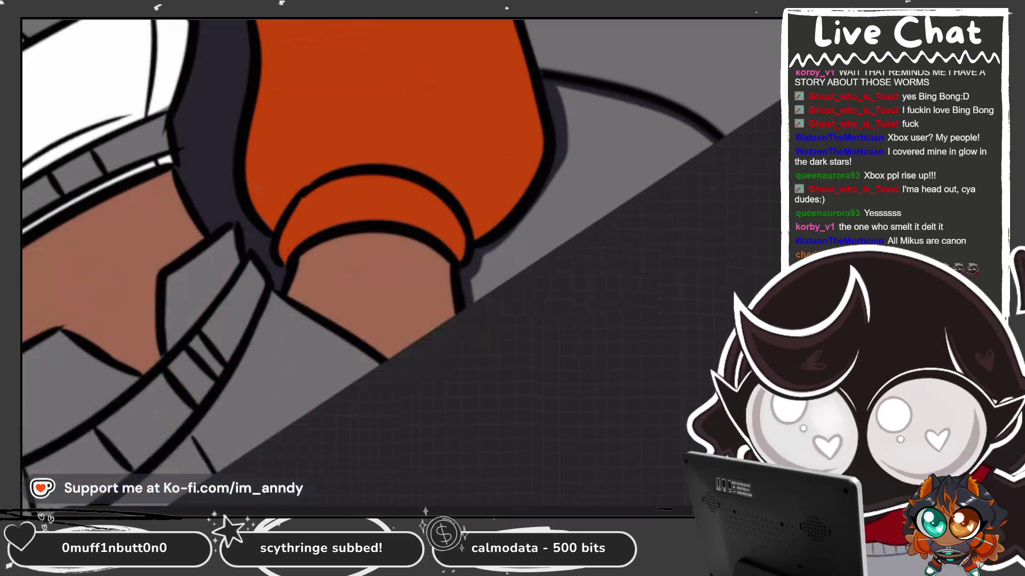
{"action": "scroll", "coordinate": [373, 240], "scroll_direction": "down", "scroll_amount": 2}
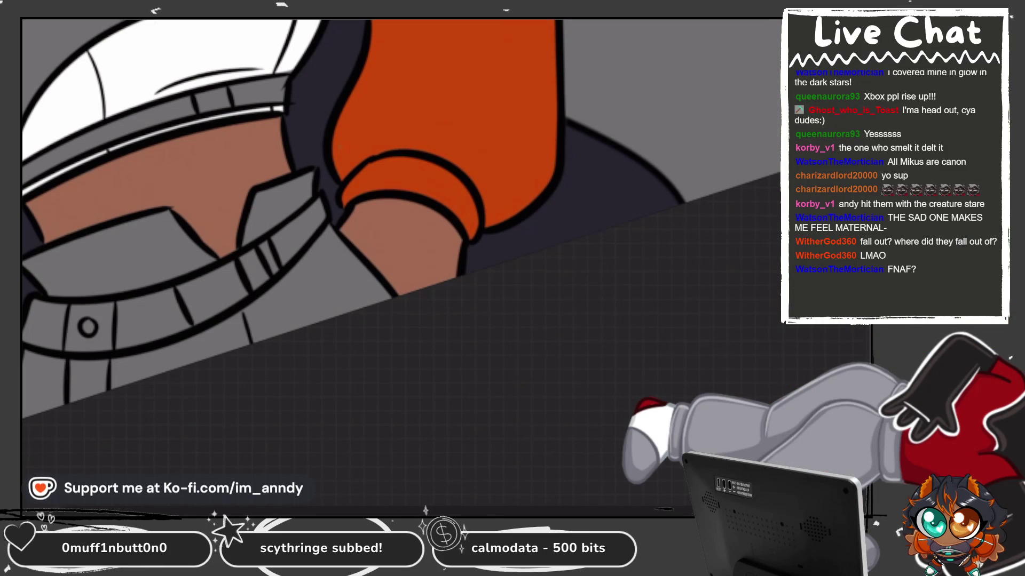
{"action": "scroll", "coordinate": [367, 179], "scroll_direction": "down", "scroll_amount": 5}
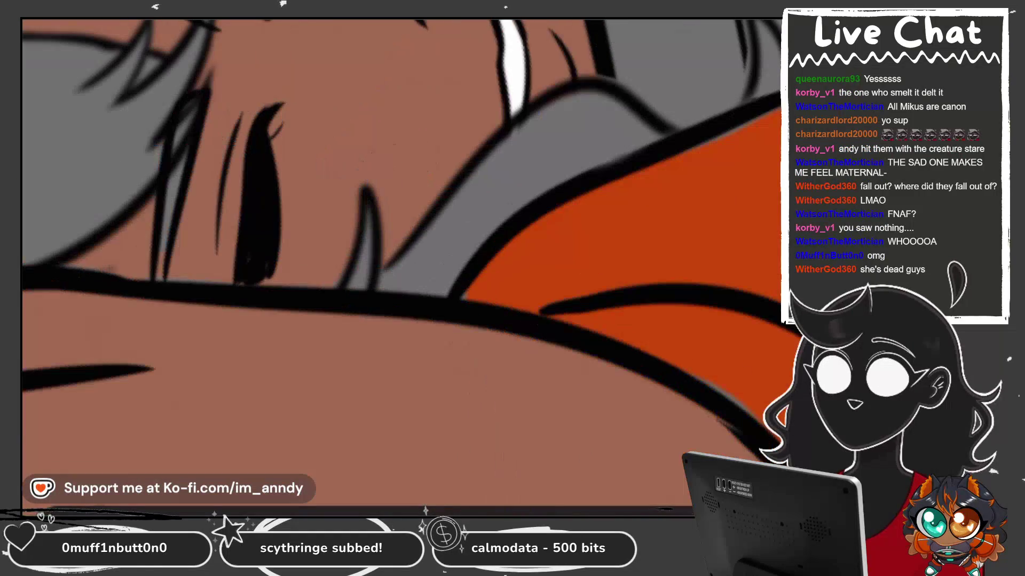
Paint dark shadows along the hair edge, in the gap beside the scarf, and over the horn.
{"action": "mouse_move", "coordinate": [443, 226]}
{"action": "left_mouse_down"}
{"action": "mouse_move", "coordinate": [377, 293]}
{"action": "mouse_move", "coordinate": [549, 101]}
{"action": "left_mouse_up"}
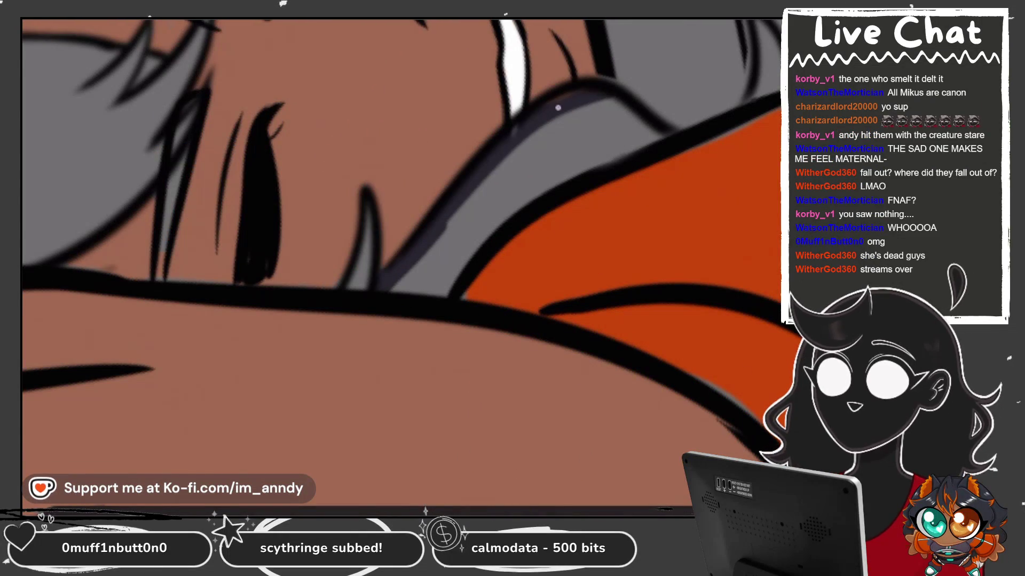
{"action": "mouse_move", "coordinate": [653, 133]}
{"action": "left_mouse_down"}
{"action": "mouse_move", "coordinate": [520, 202]}
{"action": "mouse_move", "coordinate": [403, 294]}
{"action": "left_mouse_up"}
{"action": "mouse_move", "coordinate": [459, 265]}
{"action": "left_mouse_down"}
{"action": "mouse_move", "coordinate": [515, 176]}
{"action": "mouse_move", "coordinate": [587, 224]}
{"action": "left_mouse_up"}
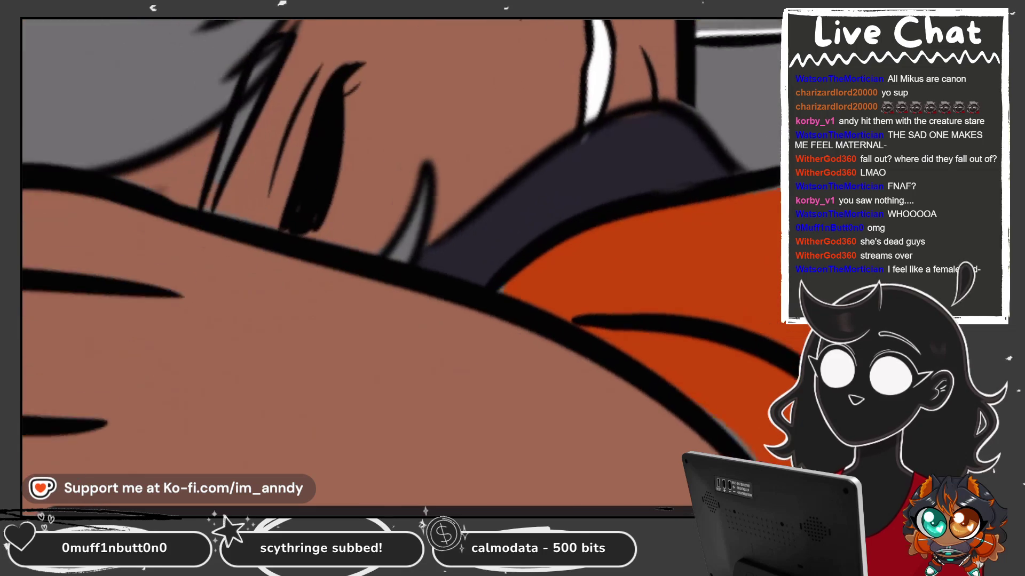
{"action": "left_click_drag", "start_coordinate": [398, 255], "coordinate": [458, 172]}
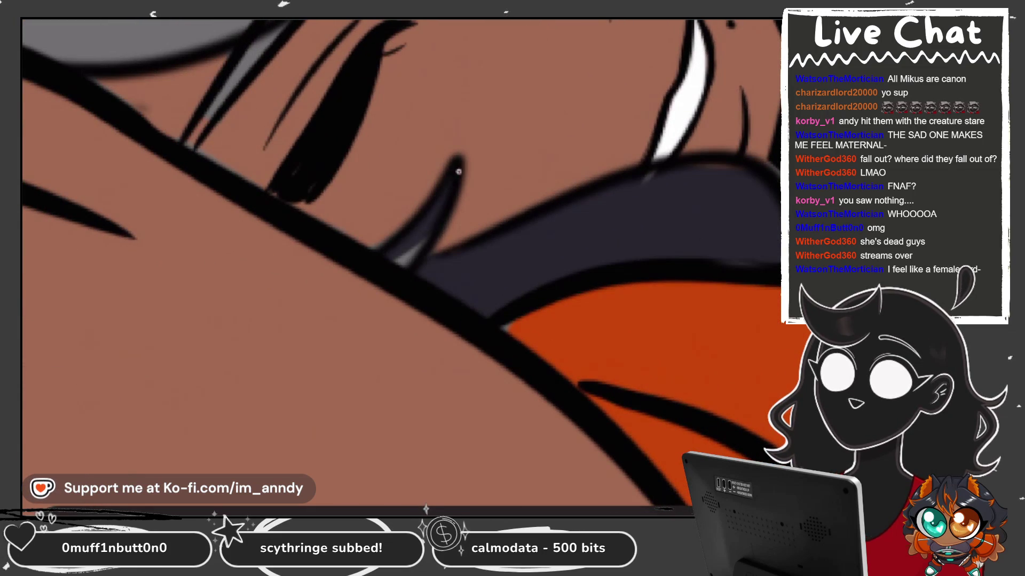
Zoom in on the face and hand and extend the hair shadow above the hand.
{"action": "left_click_drag", "start_coordinate": [458, 266], "coordinate": [405, 245]}
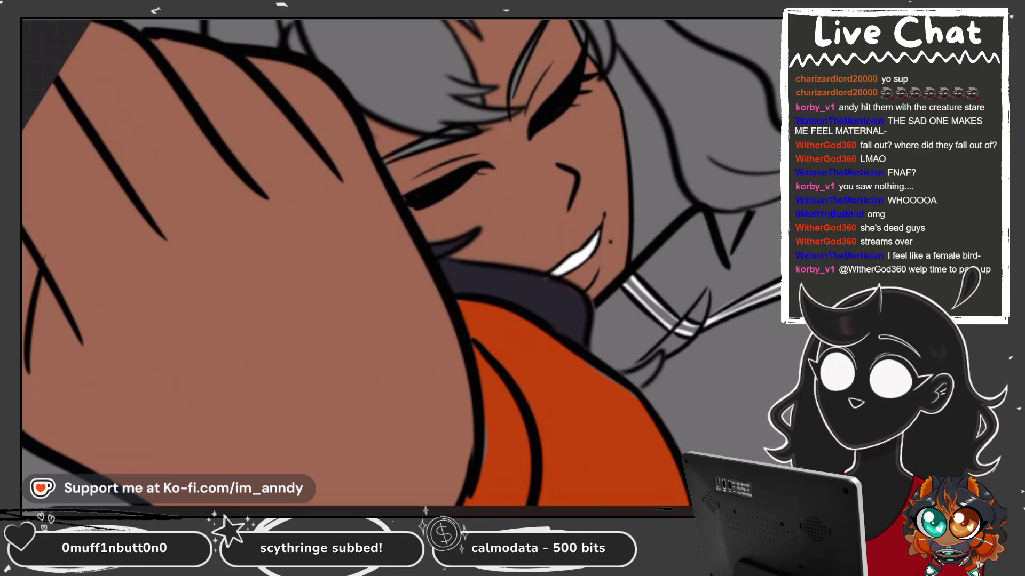
{"action": "left_click_drag", "start_coordinate": [406, 262], "coordinate": [459, 288]}
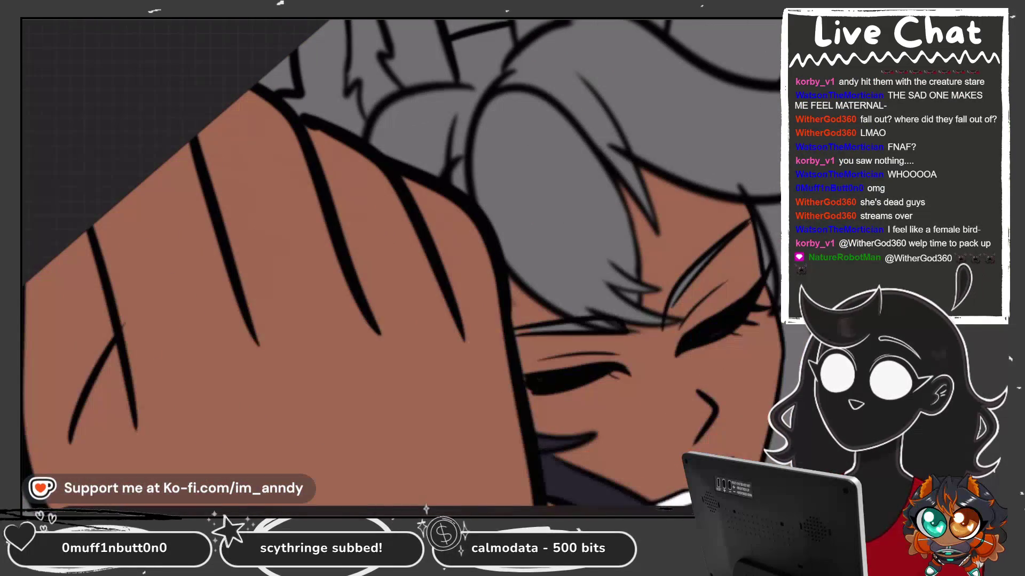
{"action": "mouse_move", "coordinate": [229, 69]}
{"action": "left_mouse_down"}
{"action": "mouse_move", "coordinate": [242, 165]}
{"action": "mouse_move", "coordinate": [327, 213]}
{"action": "left_mouse_up"}
{"action": "left_click_drag", "start_coordinate": [278, 166], "coordinate": [270, 115]}
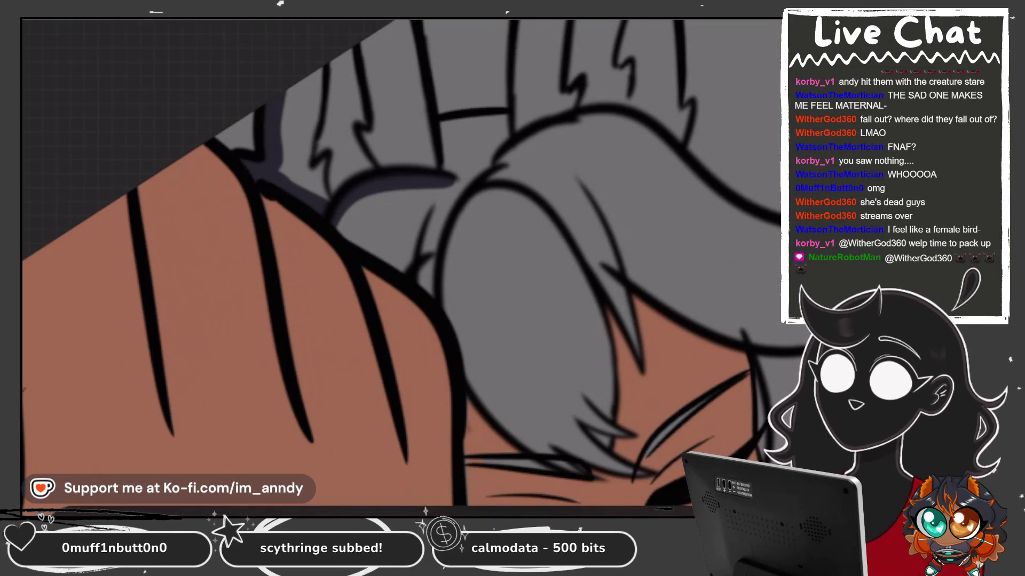
Brush dark shadow strokes down several grey hair strands at the top of the head.
{"action": "left_click_drag", "start_coordinate": [433, 172], "coordinate": [407, 24]}
{"action": "mouse_move", "coordinate": [439, 130]}
{"action": "left_mouse_down"}
{"action": "mouse_move", "coordinate": [508, 114]}
{"action": "mouse_move", "coordinate": [518, 33]}
{"action": "mouse_move", "coordinate": [482, 117]}
{"action": "mouse_move", "coordinate": [520, 21]}
{"action": "mouse_move", "coordinate": [483, 173]}
{"action": "left_mouse_up"}
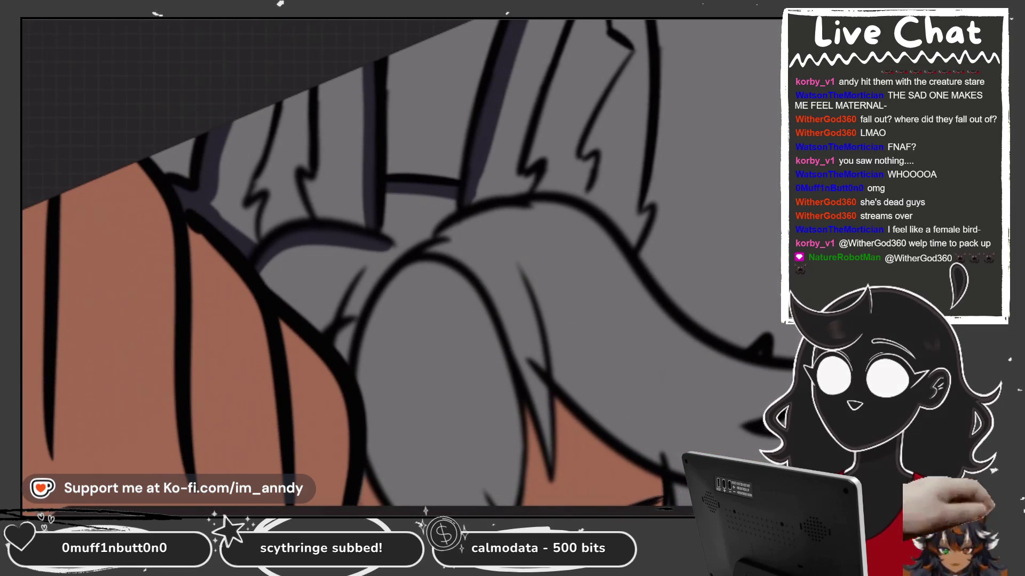
{"action": "left_click_drag", "start_coordinate": [647, 21], "coordinate": [618, 205]}
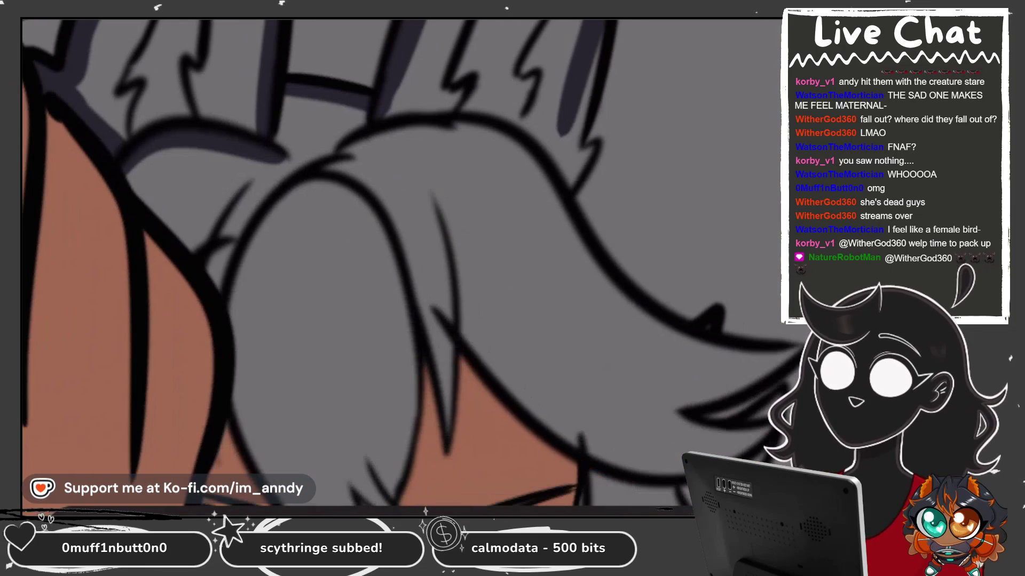
{"action": "left_click_drag", "start_coordinate": [598, 31], "coordinate": [568, 142]}
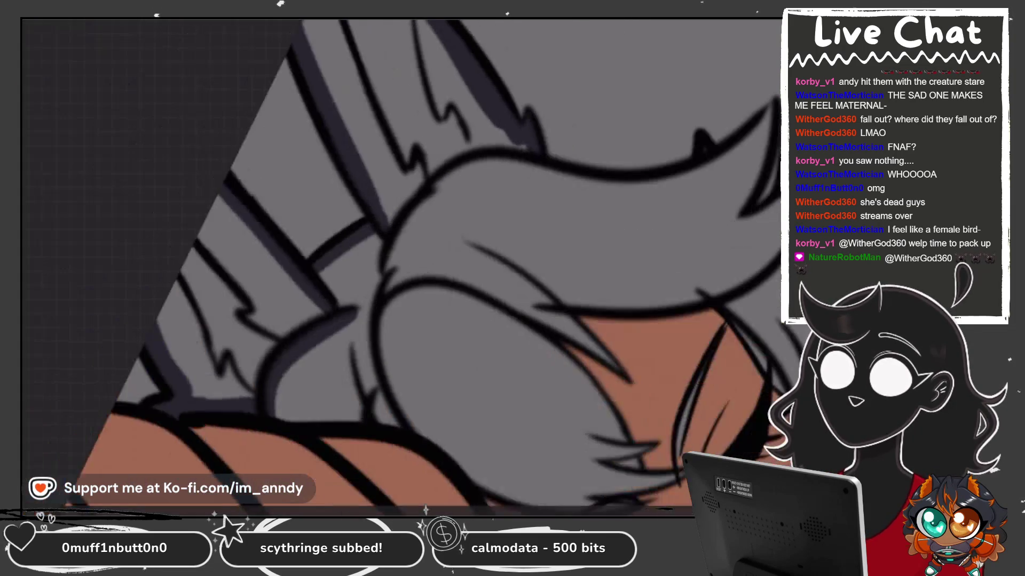
{"action": "left_click_drag", "start_coordinate": [566, 188], "coordinate": [587, 160]}
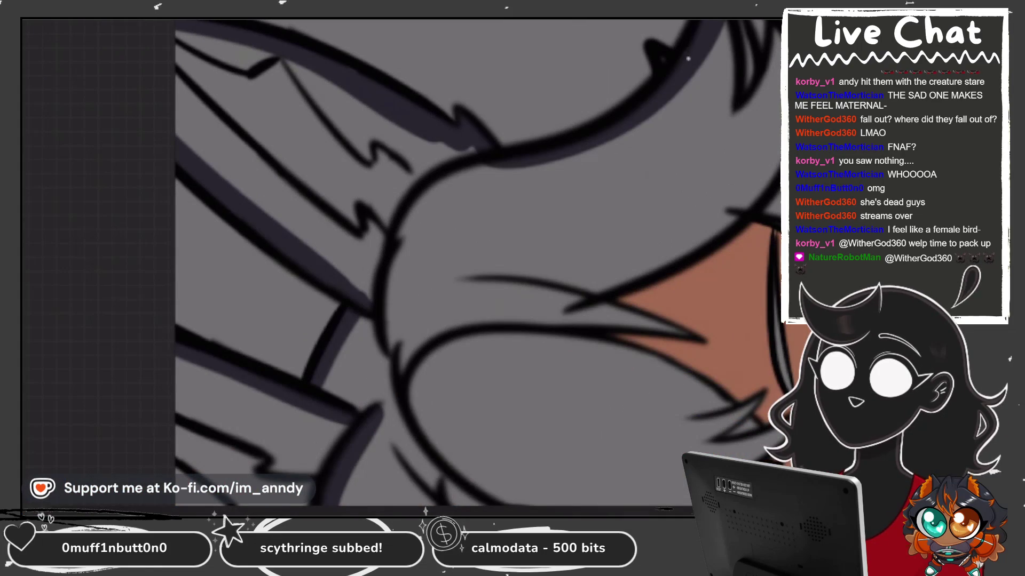
{"action": "scroll", "coordinate": [408, 264], "scroll_direction": "right", "scroll_amount": 5}
Redo a rejected stroke and shade the strands on the right side of the hair.
{"action": "left_click_drag", "start_coordinate": [664, 24], "coordinate": [574, 184]}
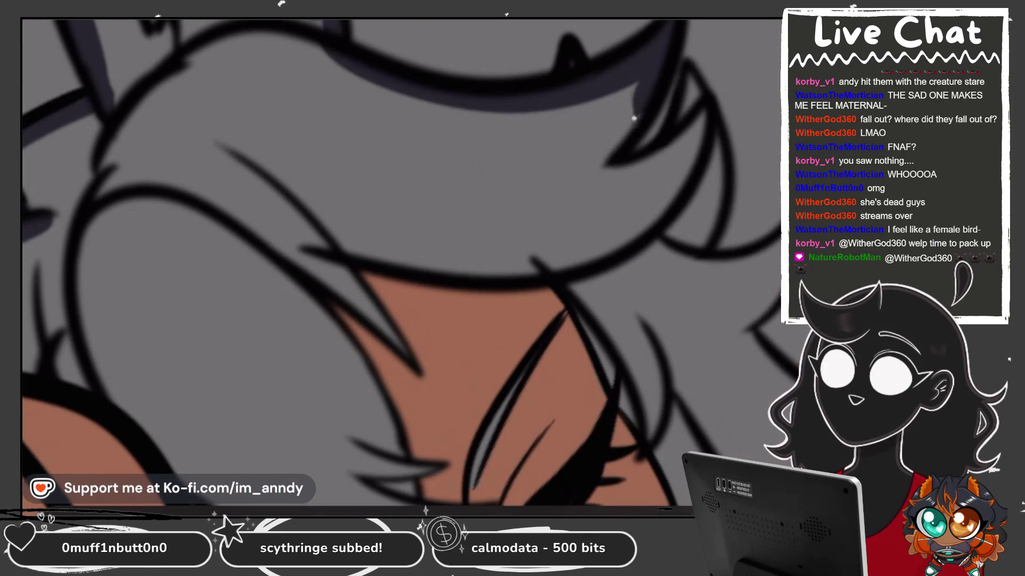
{"action": "key", "text": "ctrl+z"}
{"action": "left_click_drag", "start_coordinate": [662, 52], "coordinate": [567, 184]}
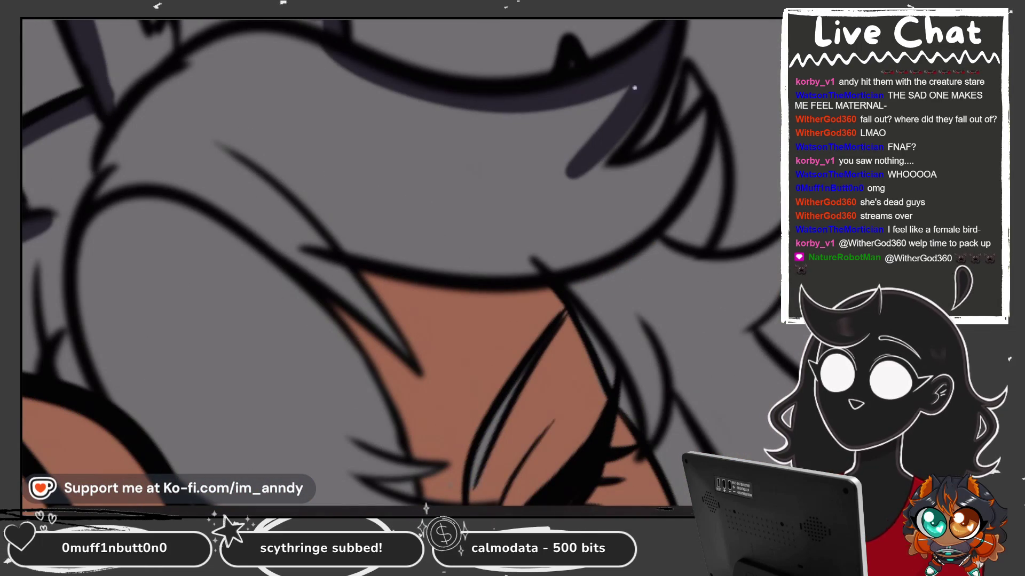
{"action": "left_click_drag", "start_coordinate": [694, 128], "coordinate": [592, 187]}
{"action": "left_click_drag", "start_coordinate": [699, 110], "coordinate": [633, 229]}
{"action": "scroll", "coordinate": [632, 230], "scroll_direction": "down", "scroll_amount": 3}
{"action": "scroll", "coordinate": [453, 186], "scroll_direction": "up", "scroll_amount": 3}
Fill shadow beneath the existing dark hair, lower down, and along the right edge.
{"action": "left_click_drag", "start_coordinate": [587, 77], "coordinate": [550, 107]}
{"action": "mouse_move", "coordinate": [571, 137]}
{"action": "left_mouse_down"}
{"action": "mouse_move", "coordinate": [494, 216]}
{"action": "mouse_move", "coordinate": [525, 165]}
{"action": "left_mouse_up"}
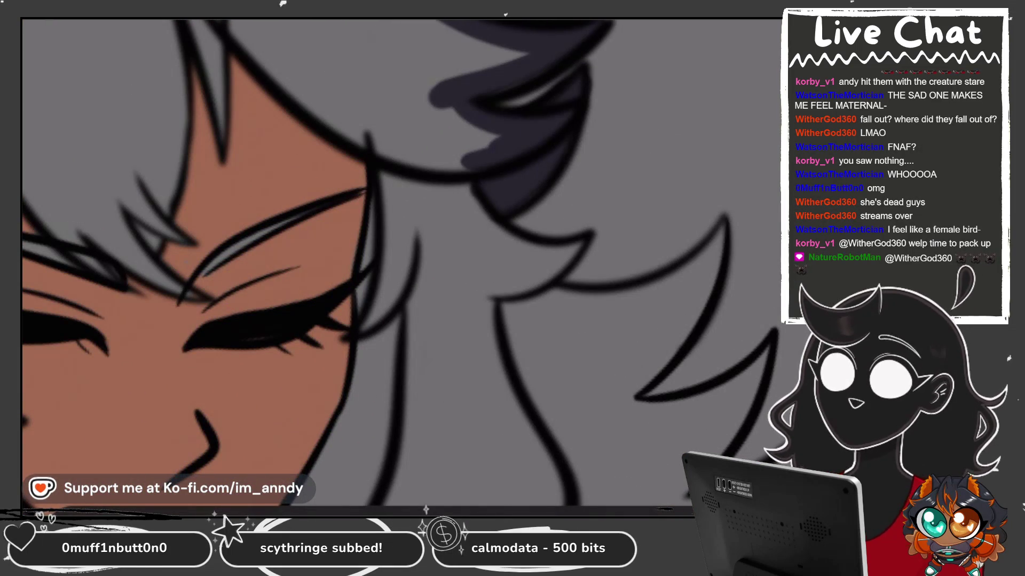
{"action": "left_click_drag", "start_coordinate": [477, 218], "coordinate": [549, 197]}
{"action": "mouse_move", "coordinate": [587, 158]}
{"action": "left_mouse_down"}
{"action": "mouse_move", "coordinate": [539, 240]}
{"action": "mouse_move", "coordinate": [550, 264]}
{"action": "left_mouse_up"}
{"action": "mouse_move", "coordinate": [661, 171]}
{"action": "left_mouse_down"}
{"action": "mouse_move", "coordinate": [576, 235]}
{"action": "mouse_move", "coordinate": [689, 112]}
{"action": "left_mouse_up"}
{"action": "left_click_drag", "start_coordinate": [693, 48], "coordinate": [675, 128]}
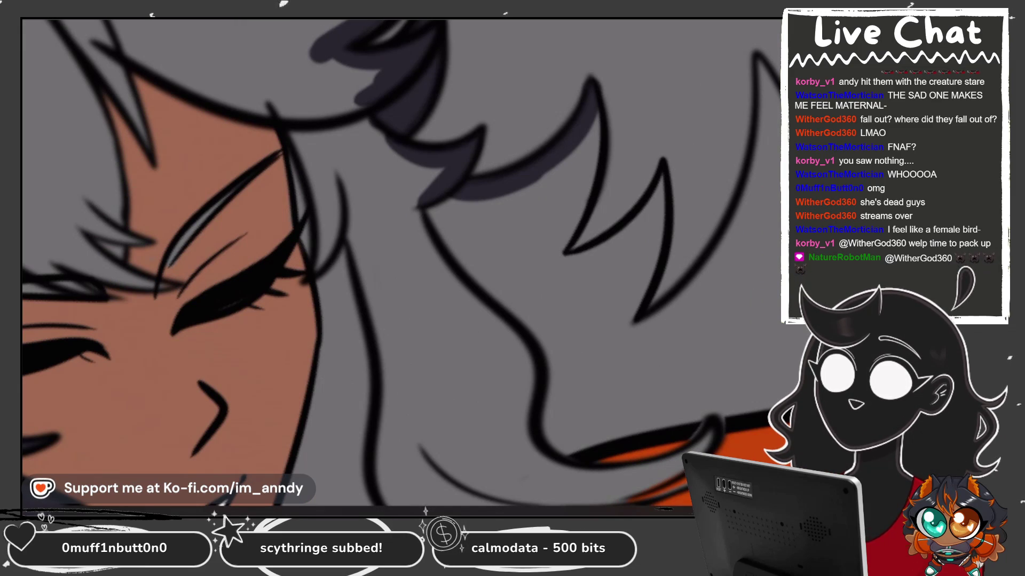
{"action": "left_click_drag", "start_coordinate": [554, 104], "coordinate": [491, 246]}
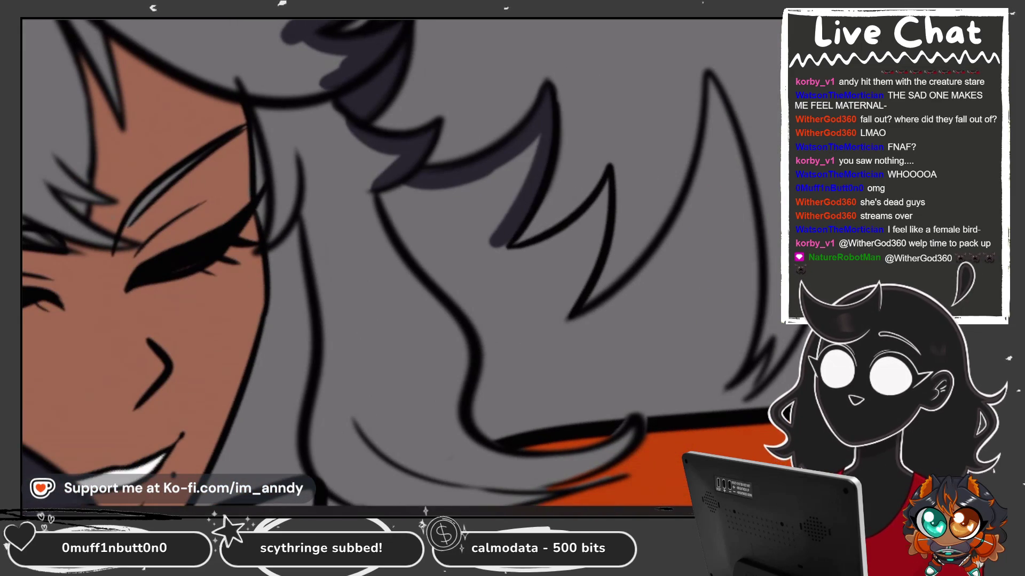
{"action": "left_click_drag", "start_coordinate": [532, 56], "coordinate": [435, 264]}
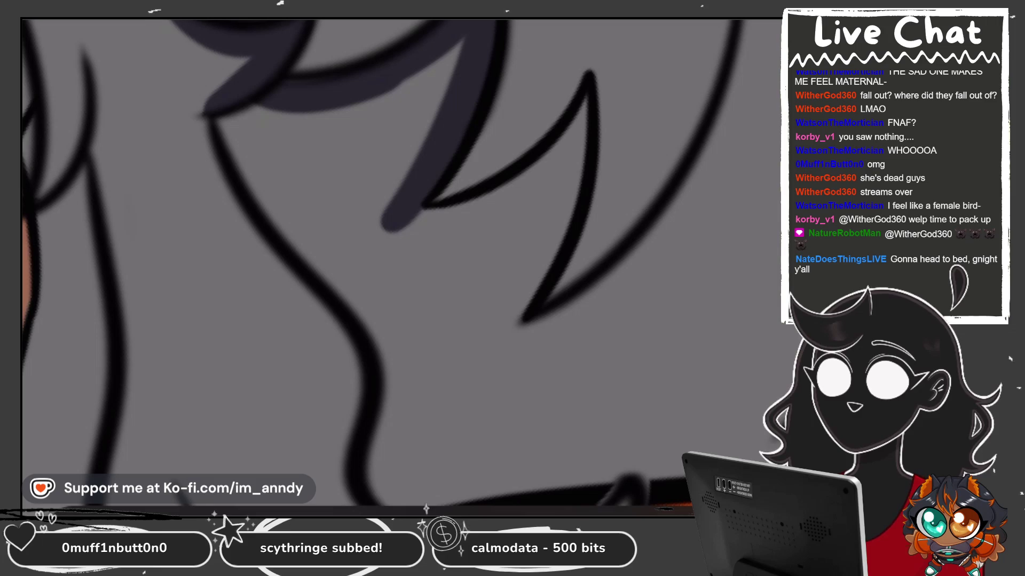
Shade the hair spikes and add curled shadow strokes near the orange scarf.
{"action": "left_click_drag", "start_coordinate": [407, 215], "coordinate": [528, 295]}
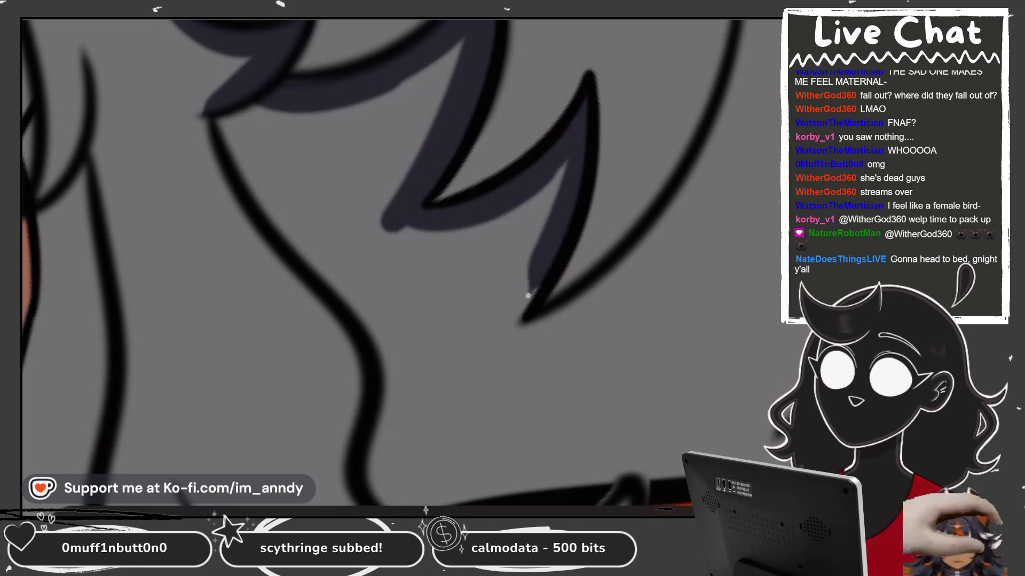
{"action": "mouse_move", "coordinate": [520, 336]}
{"action": "left_mouse_down"}
{"action": "mouse_move", "coordinate": [675, 221]}
{"action": "mouse_move", "coordinate": [587, 160]}
{"action": "left_mouse_up"}
{"action": "mouse_move", "coordinate": [533, 240]}
{"action": "left_mouse_down"}
{"action": "mouse_move", "coordinate": [637, 101]}
{"action": "mouse_move", "coordinate": [608, 358]}
{"action": "mouse_move", "coordinate": [507, 294]}
{"action": "left_mouse_up"}
{"action": "mouse_move", "coordinate": [563, 133]}
{"action": "left_mouse_down"}
{"action": "mouse_move", "coordinate": [502, 283]}
{"action": "mouse_move", "coordinate": [446, 265]}
{"action": "left_mouse_up"}
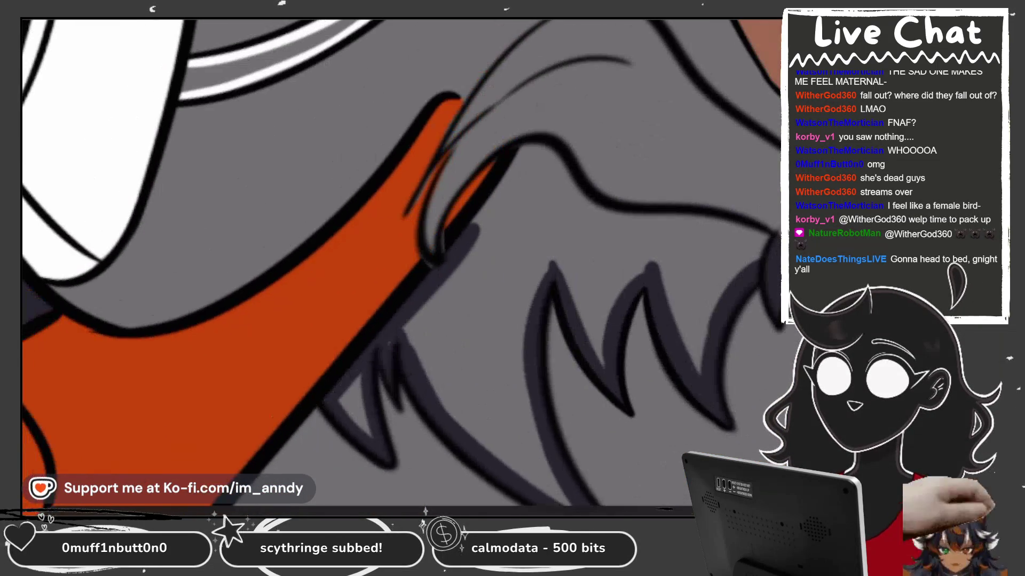
{"action": "left_click_drag", "start_coordinate": [459, 144], "coordinate": [430, 251]}
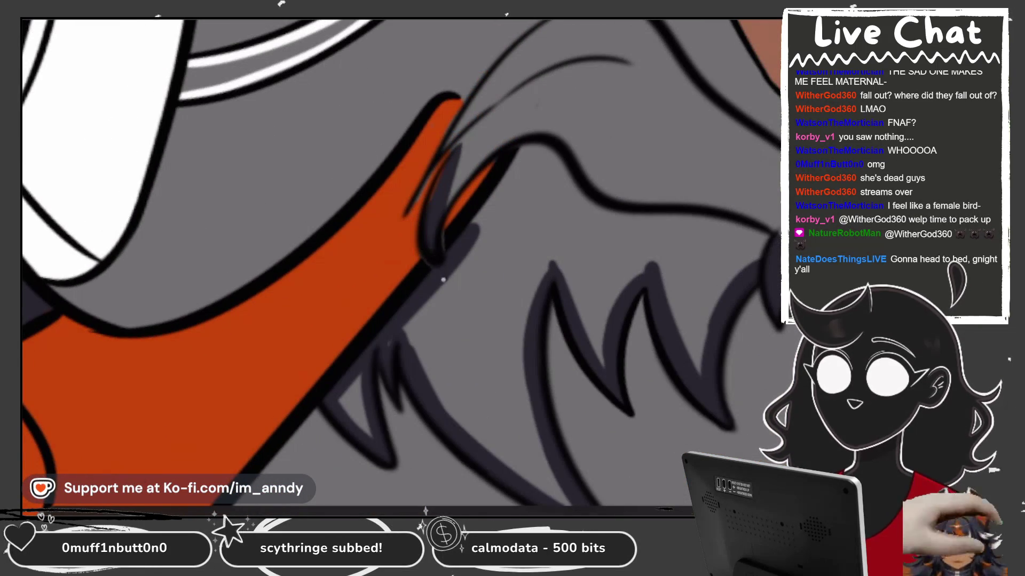